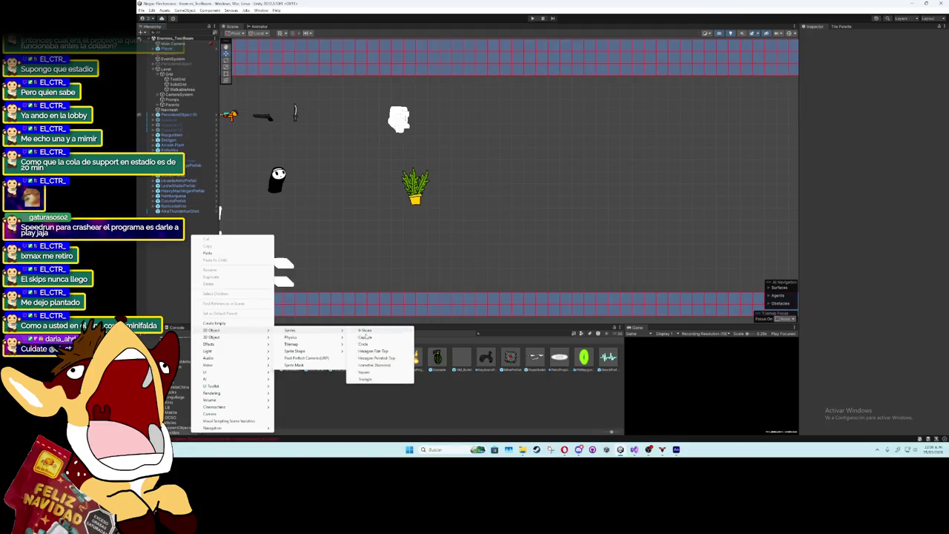
- Create a square sprite object and give its Sprite Renderer the thundergun_arco_0 ring sprite
left_click(365, 374)
type("ThunderGunParticle")
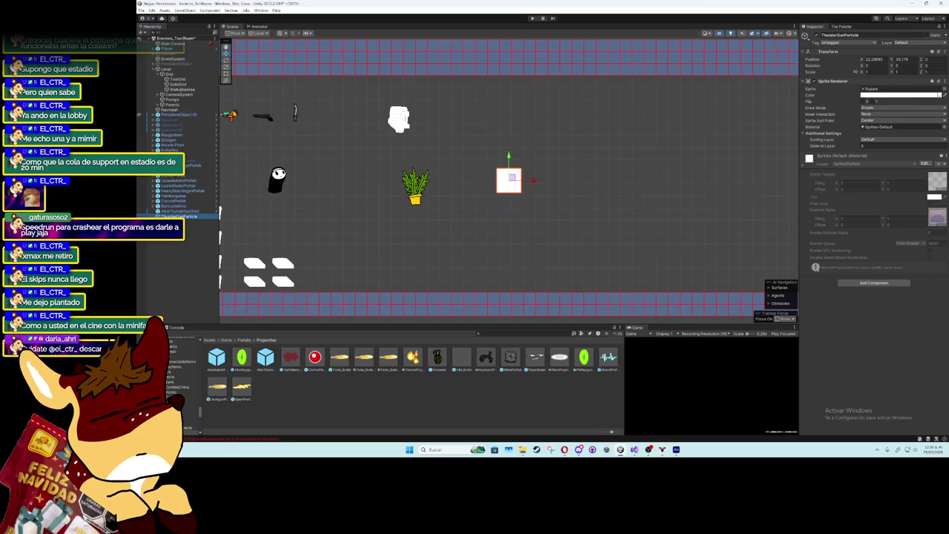
left_click(944, 89)
scroll(941, 254, "up", 2)
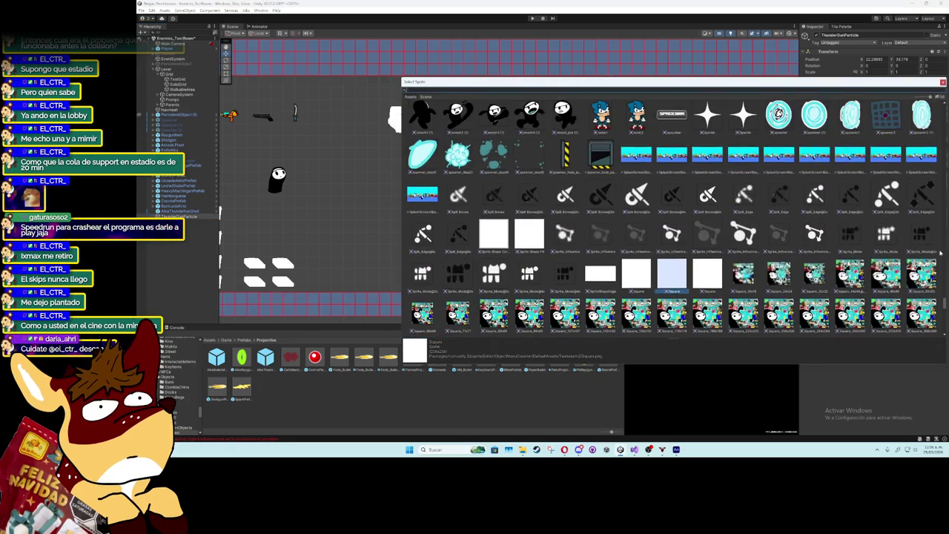
scroll(945, 304, "up", 10)
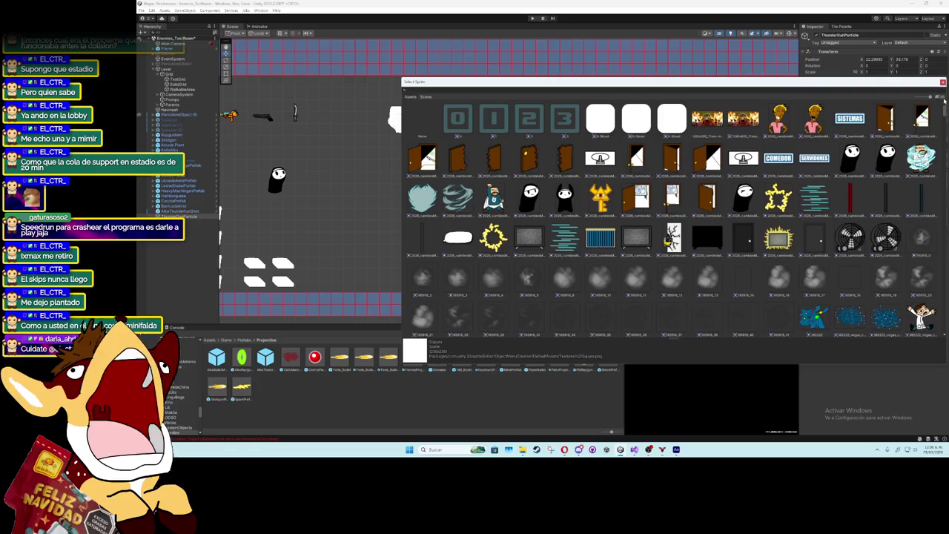
scroll(689, 217, "down", 10)
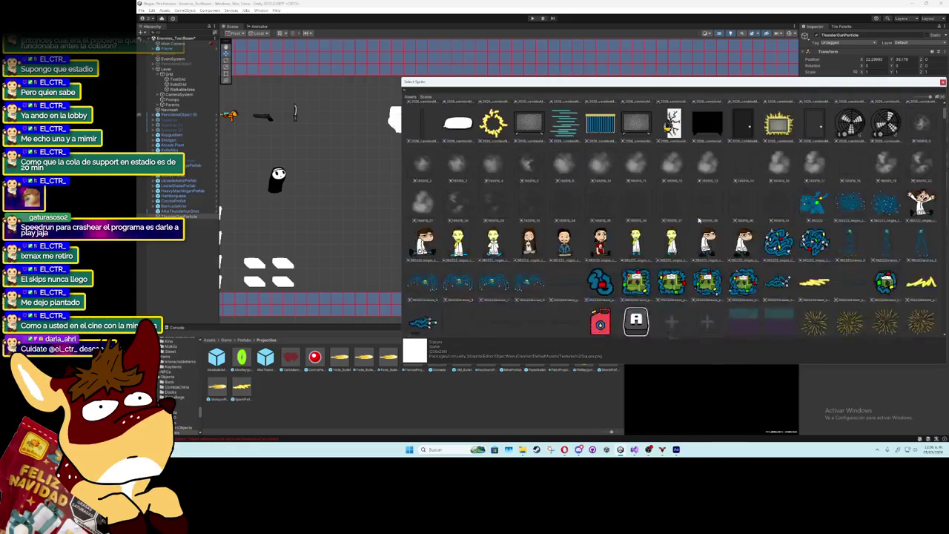
scroll(698, 221, "down", 3)
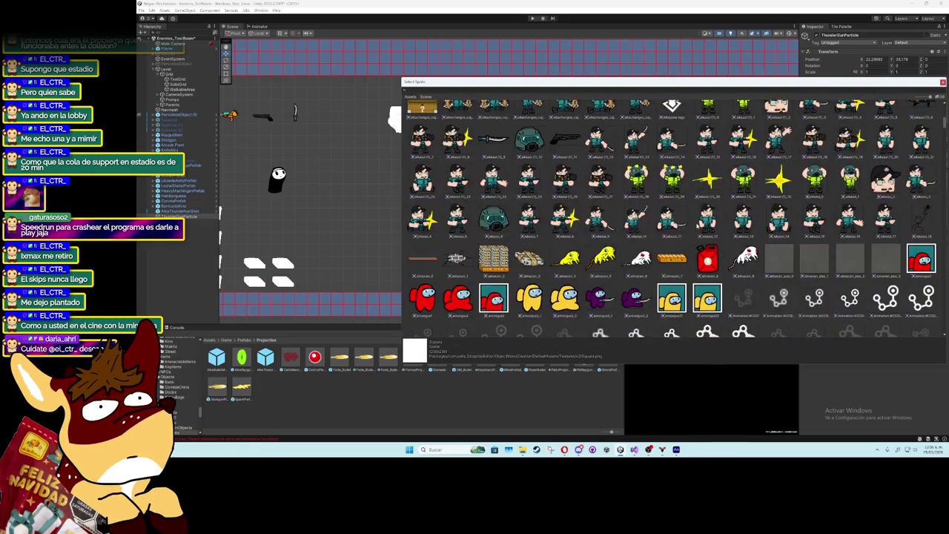
left_click(638, 225)
left_click(942, 83)
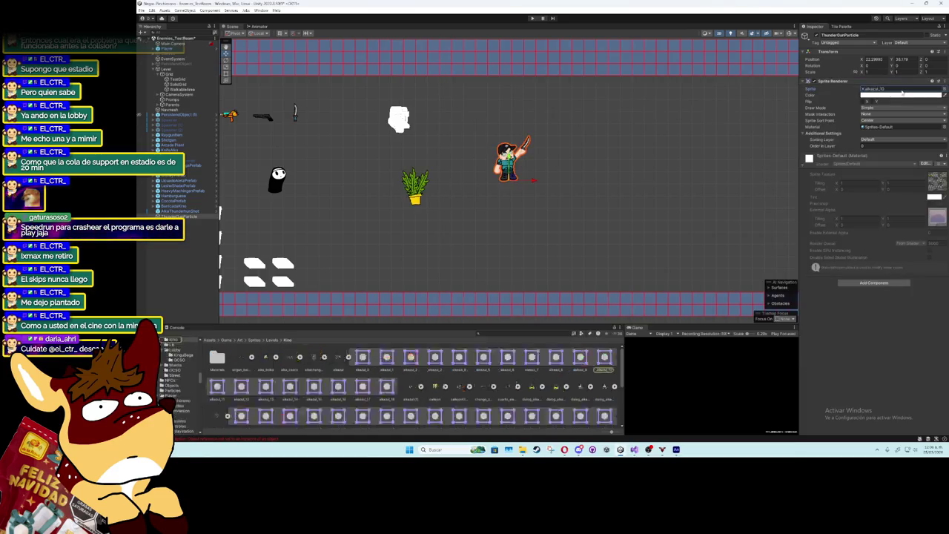
scroll(395, 392, "down", 3)
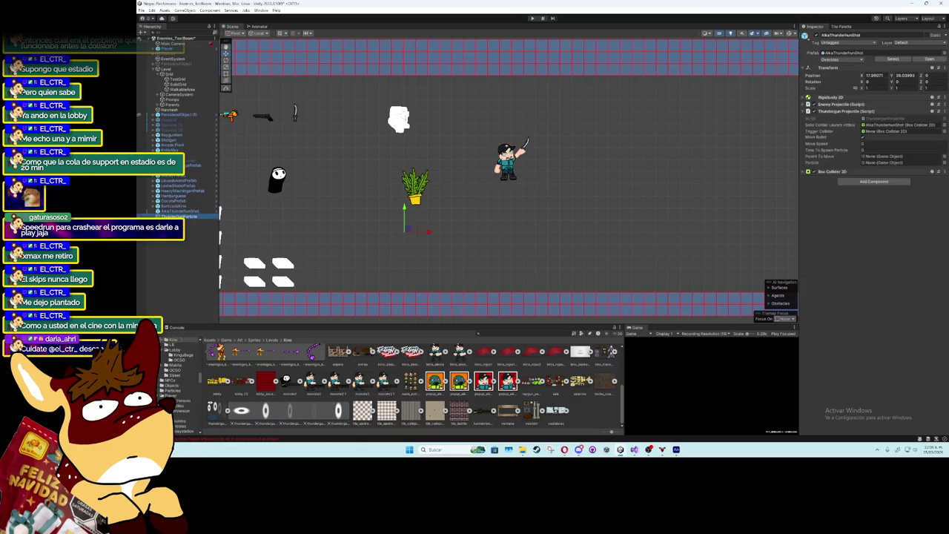
left_click_drag(242, 410, 902, 89)
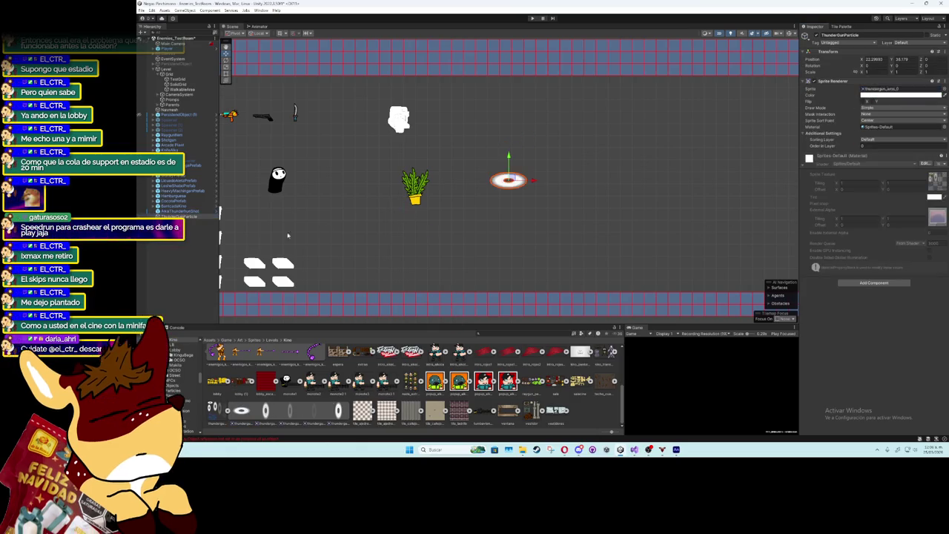
- Open the Animation window and start creating a new clip
left_click(272, 11)
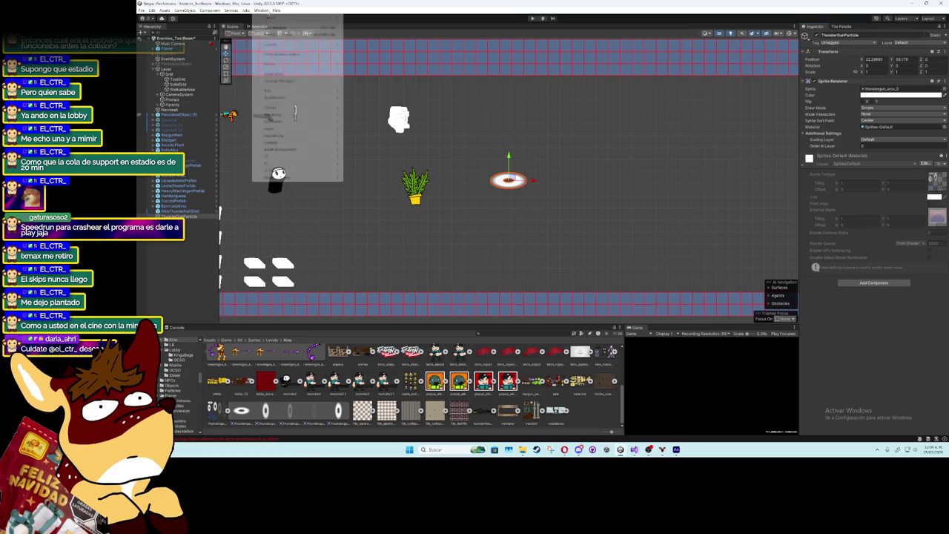
mouse_move(290, 122)
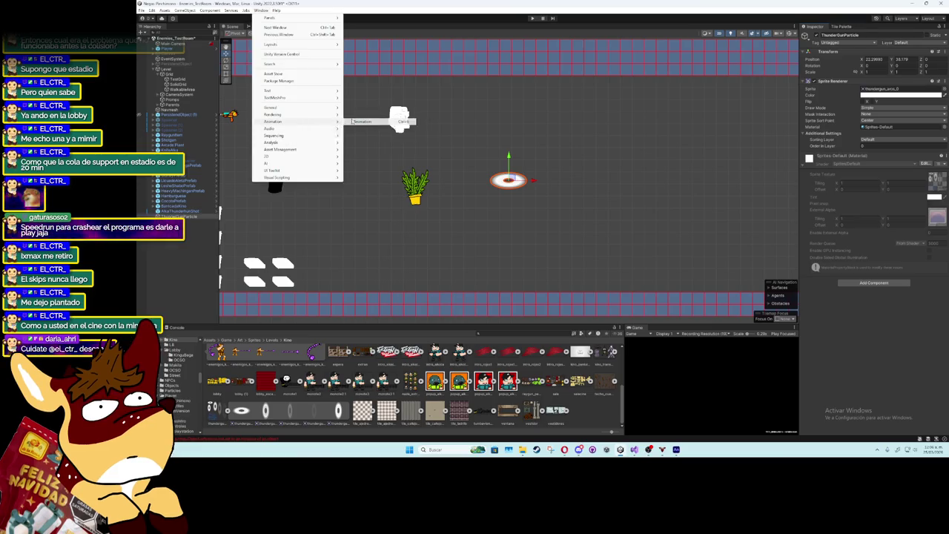
left_click(364, 124)
left_click(707, 365)
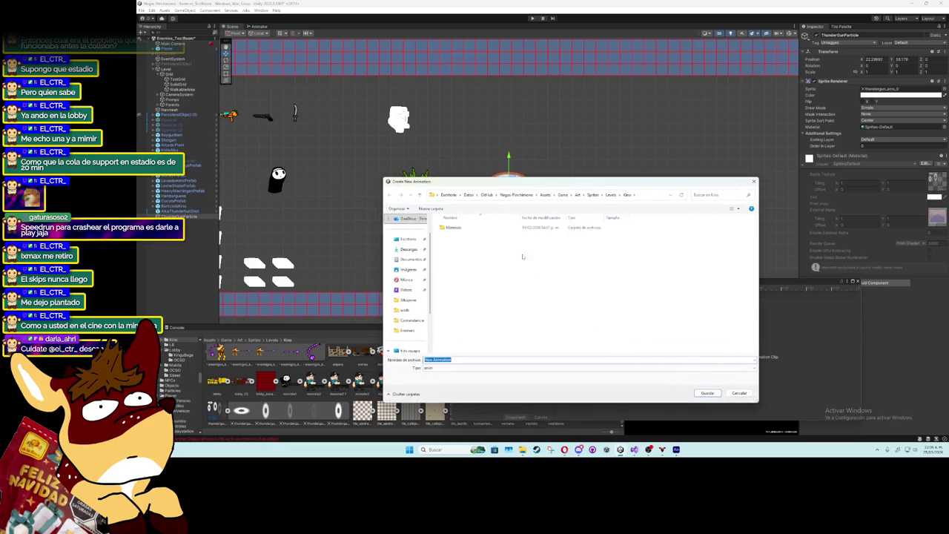
- Save the clip as ThunderGunParticle in Art/Animations/Particles and float the Animation window
left_click(578, 194)
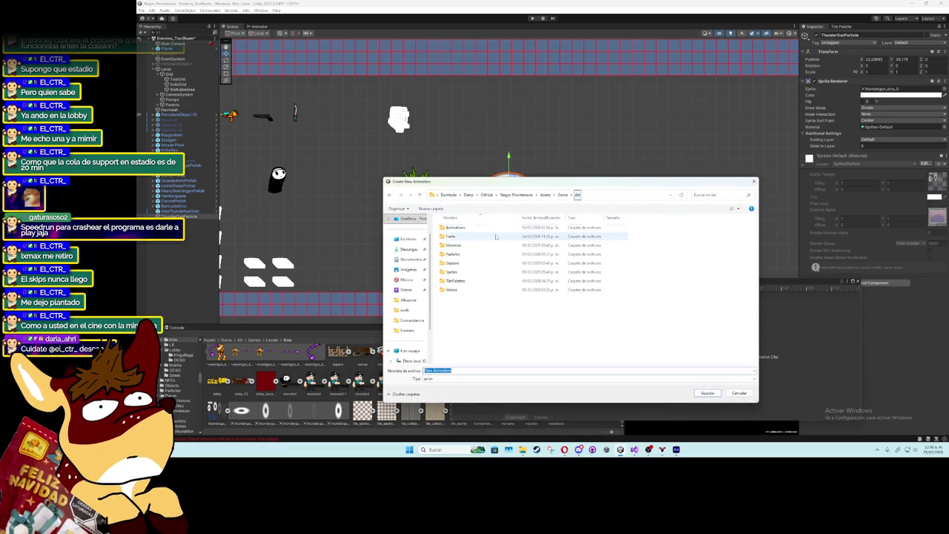
double_click(456, 227)
double_click(475, 227)
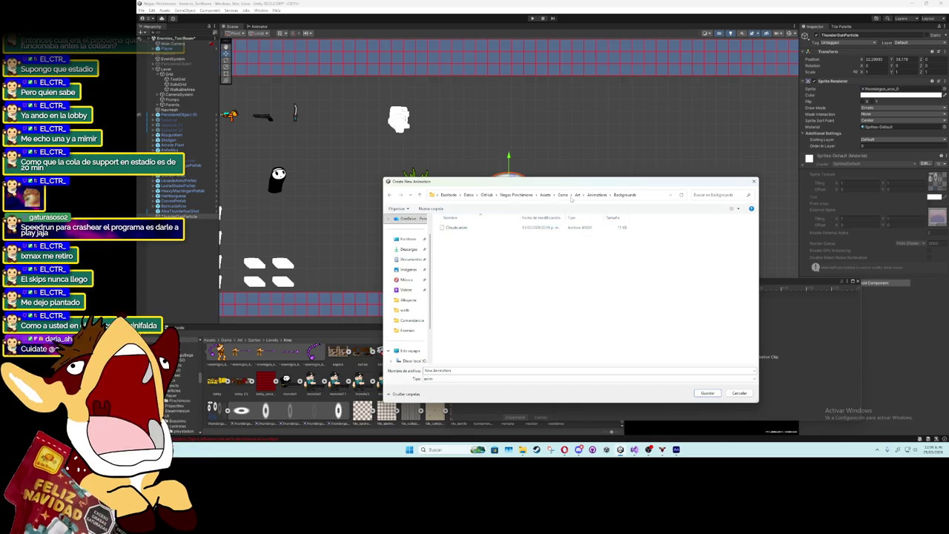
left_click(597, 194)
left_click(469, 291)
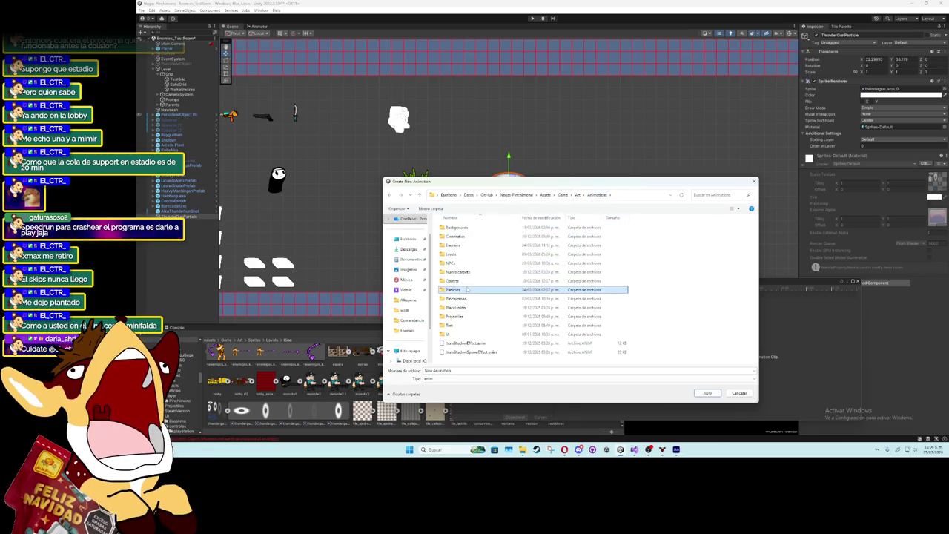
double_click(480, 290)
triple_click(469, 370)
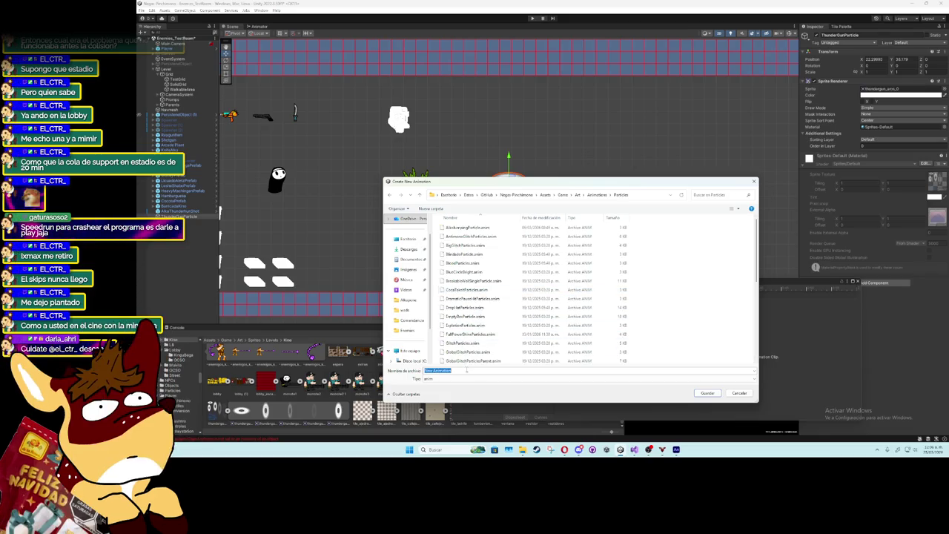
type("Thunder")
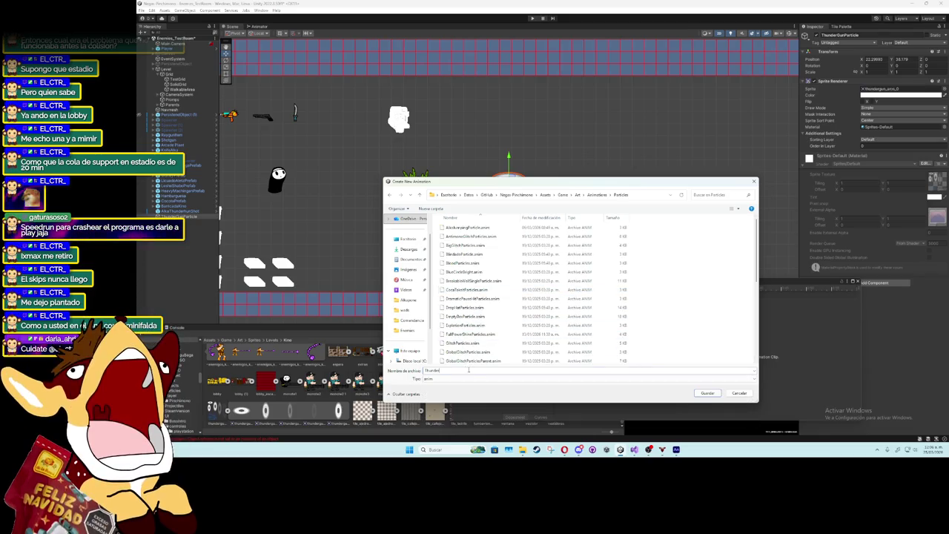
type("GunParticle")
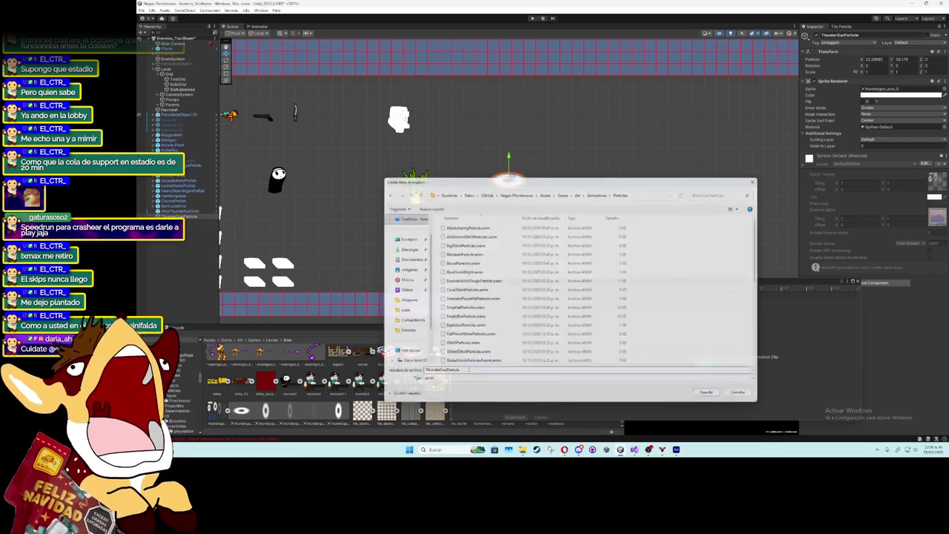
key("Return")
left_click_drag(471, 287, 433, 151)
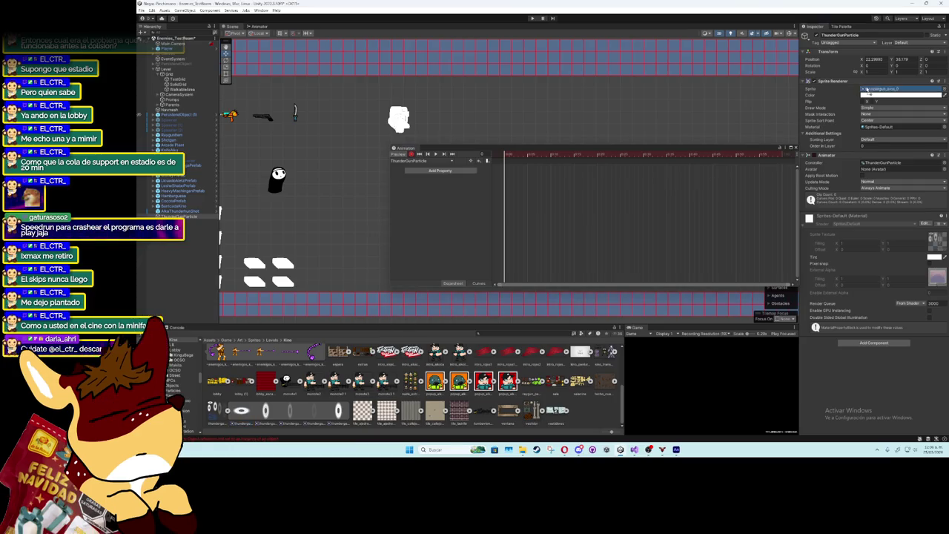
- Key a successive thundergun_arco ring sprite on each following frame of the Sprite track
left_click(523, 155)
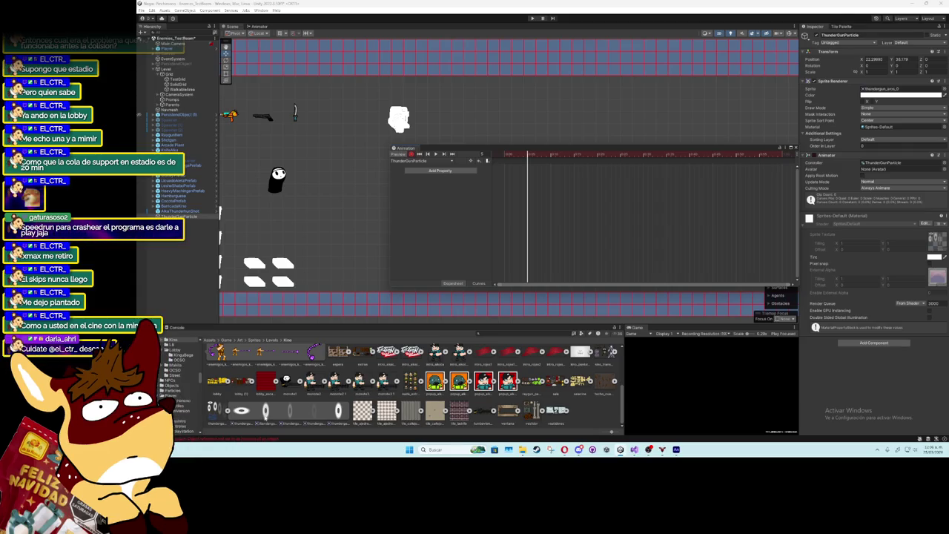
left_click(923, 92)
left_click(550, 155)
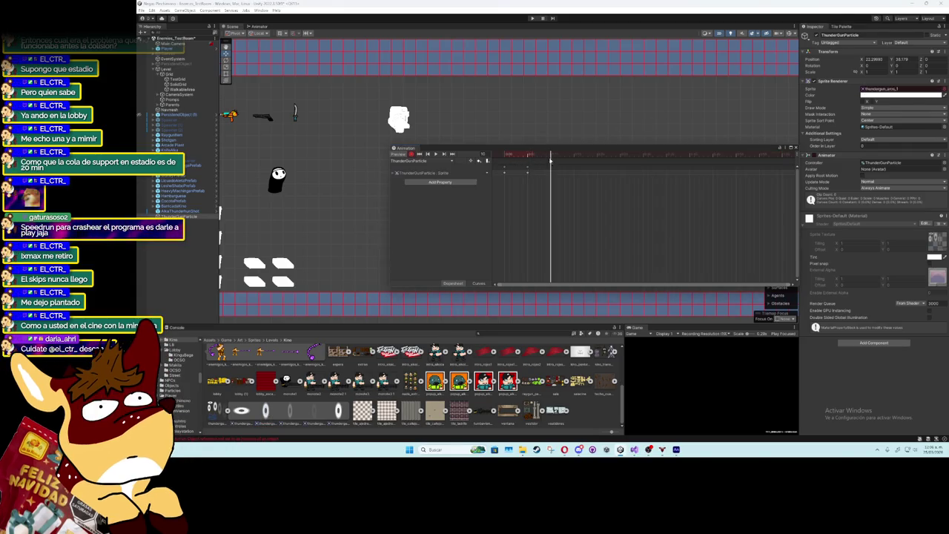
left_click_drag(881, 90, 880, 90)
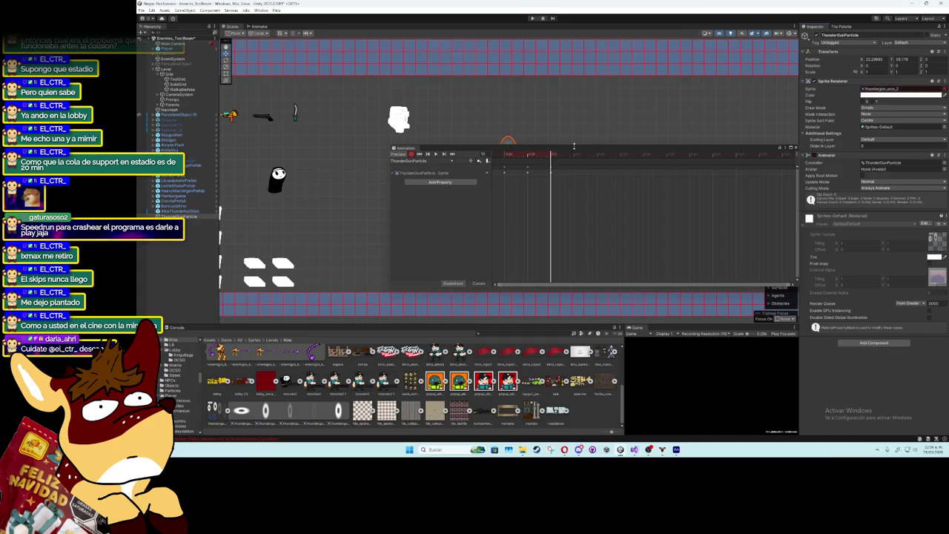
key("period")
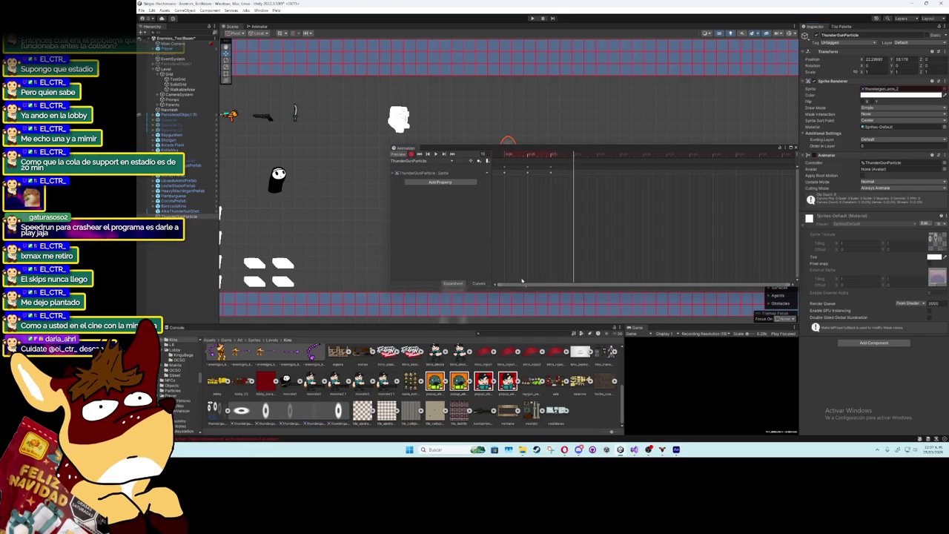
left_click_drag(519, 285, 880, 91)
left_click_drag(588, 156, 596, 159)
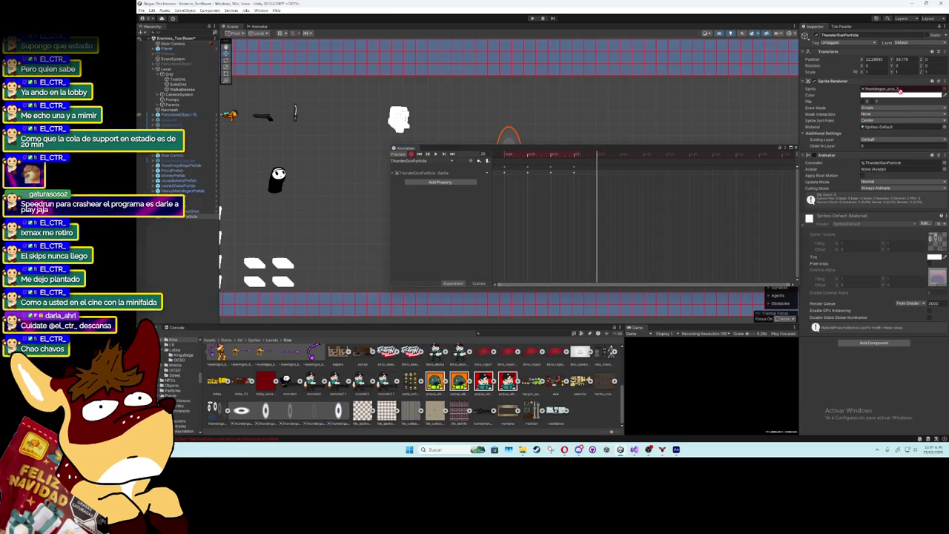
left_click_drag(290, 411, 880, 91)
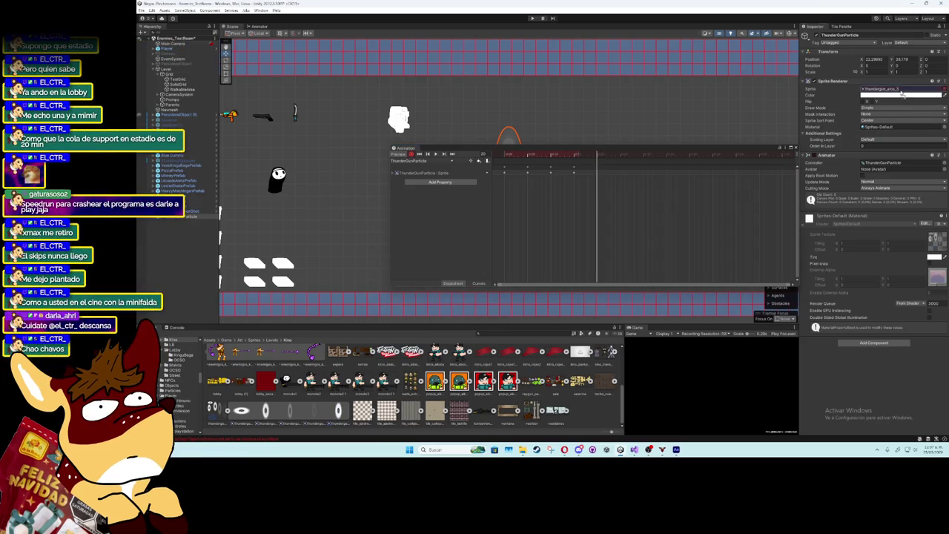
left_click(620, 155)
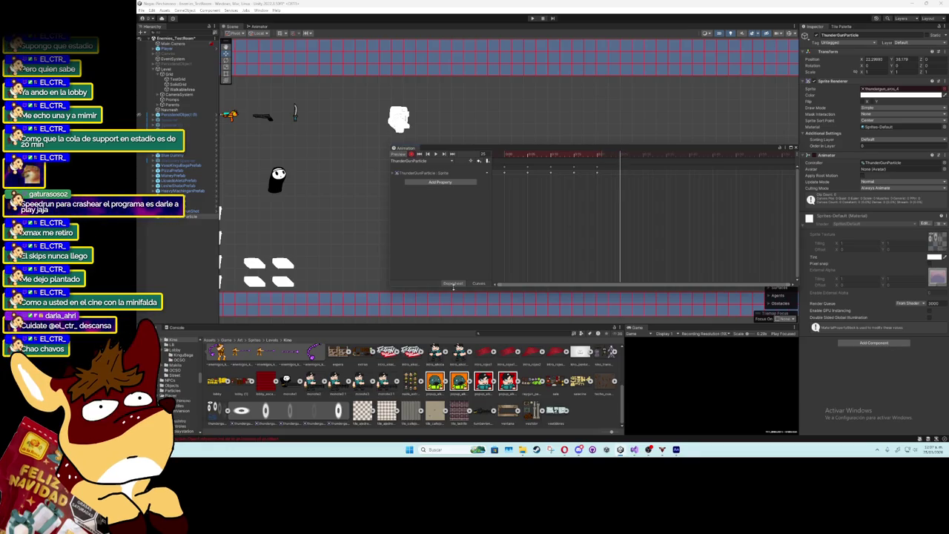
mouse_move(314, 410)
left_mouse_down()
mouse_move(788, 95)
mouse_move(879, 95)
left_mouse_up()
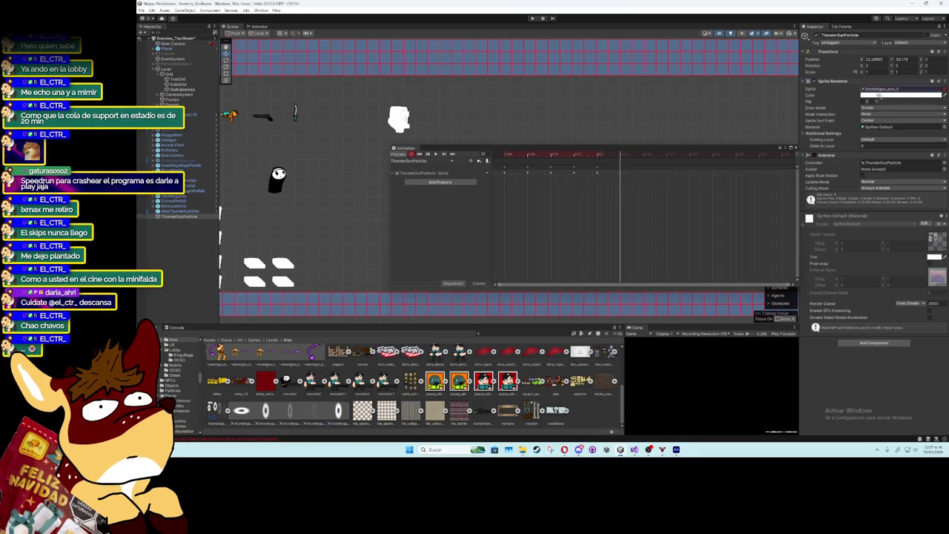
mouse_move(559, 148)
left_mouse_down()
mouse_move(536, 238)
mouse_move(558, 246)
mouse_move(506, 248)
mouse_move(530, 252)
left_mouse_up()
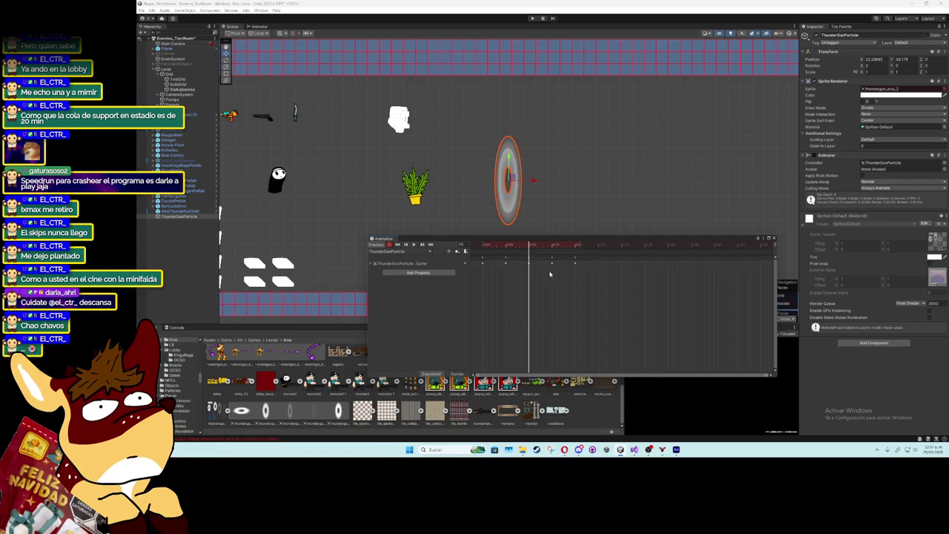
- Box-select and delete the clip's later ring keyframes
left_click(508, 253)
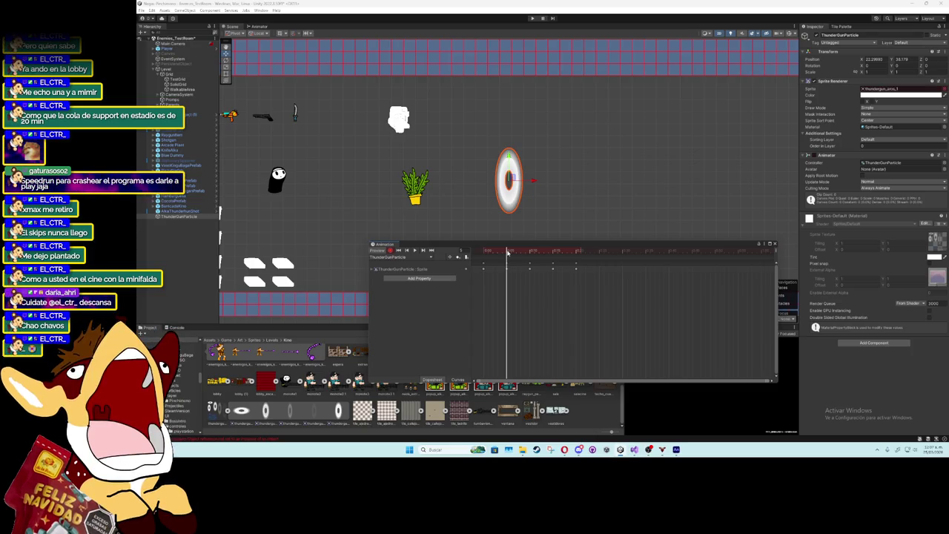
mouse_move(508, 253)
left_mouse_down()
mouse_move(499, 253)
mouse_move(579, 254)
left_mouse_up()
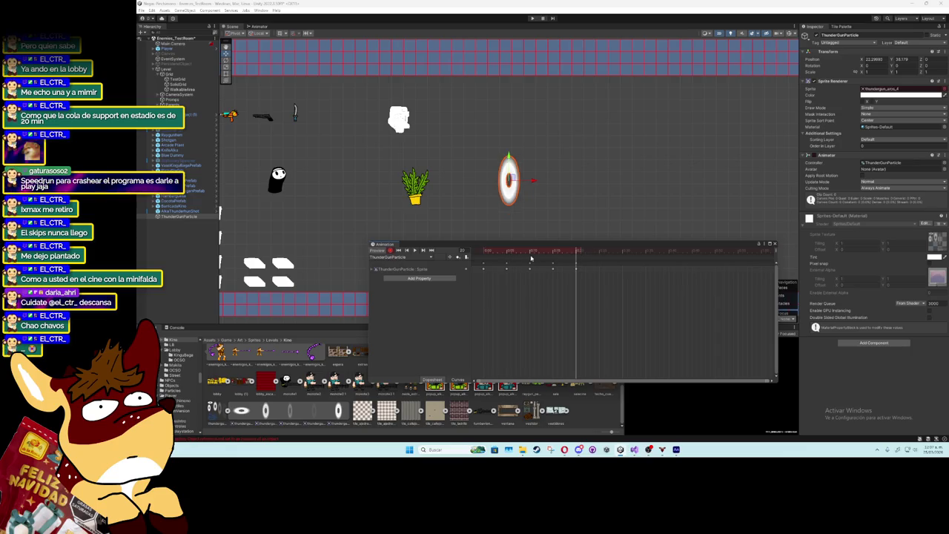
left_click(508, 253)
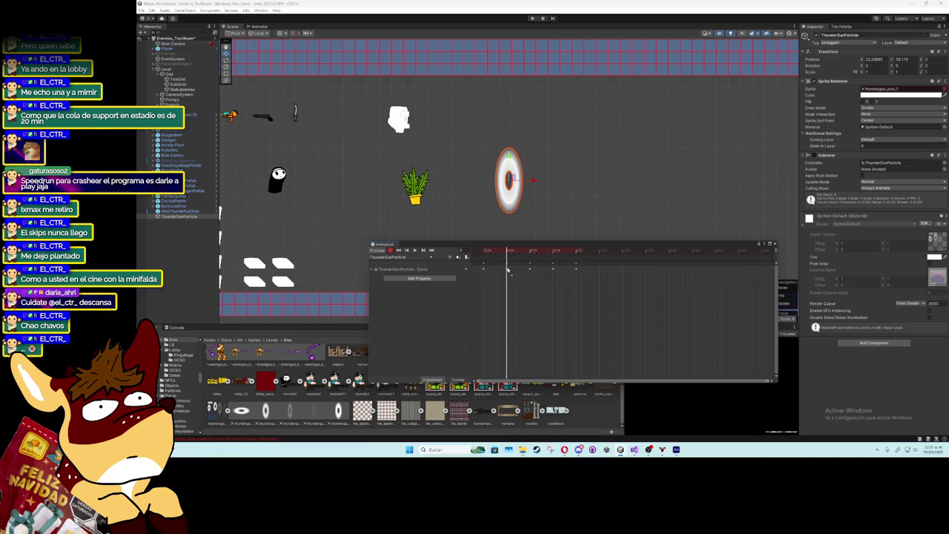
key("comma")
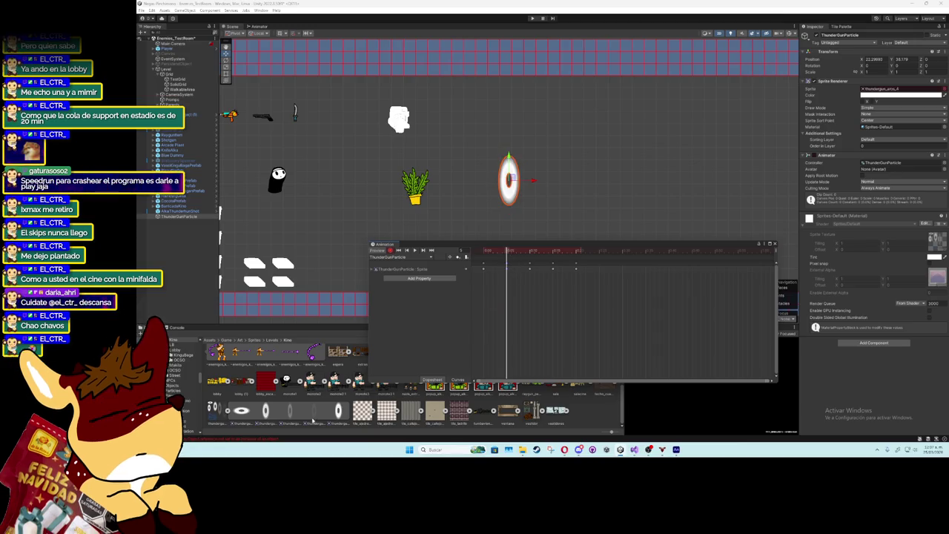
left_click(508, 253)
left_click_drag(516, 252, 530, 252)
mouse_move(590, 297)
left_mouse_down()
mouse_move(568, 268)
mouse_move(508, 269)
mouse_move(494, 253)
mouse_move(508, 256)
left_mouse_up()
key("Delete")
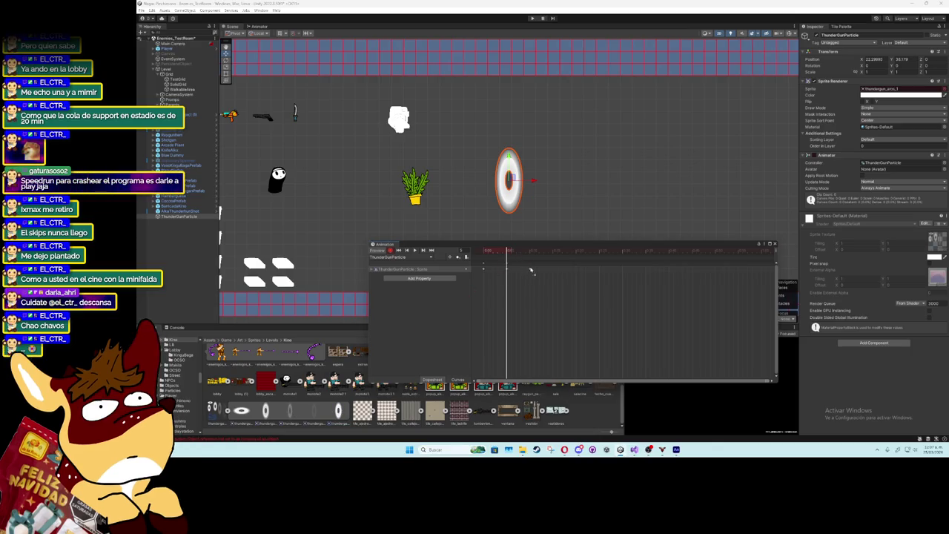
- Add a ring sprite as the new final keyframe and preview the clip
mouse_move(530, 252)
left_mouse_down()
mouse_move(541, 254)
mouse_move(524, 255)
left_mouse_up()
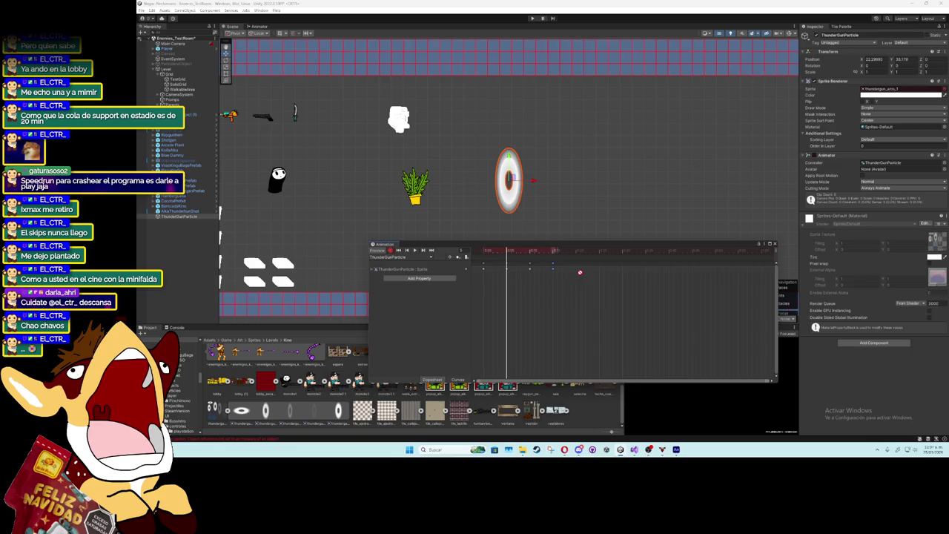
left_click_drag(289, 409, 578, 272)
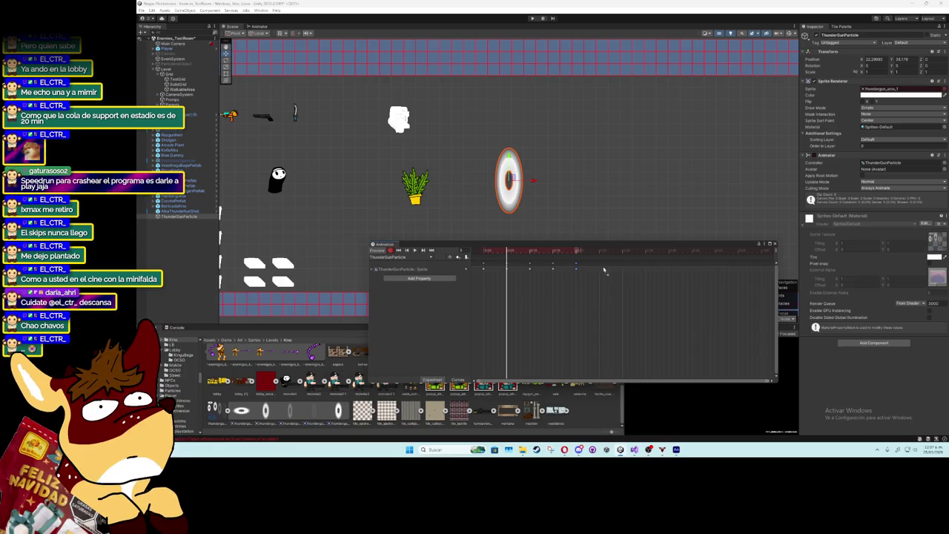
left_click(416, 251)
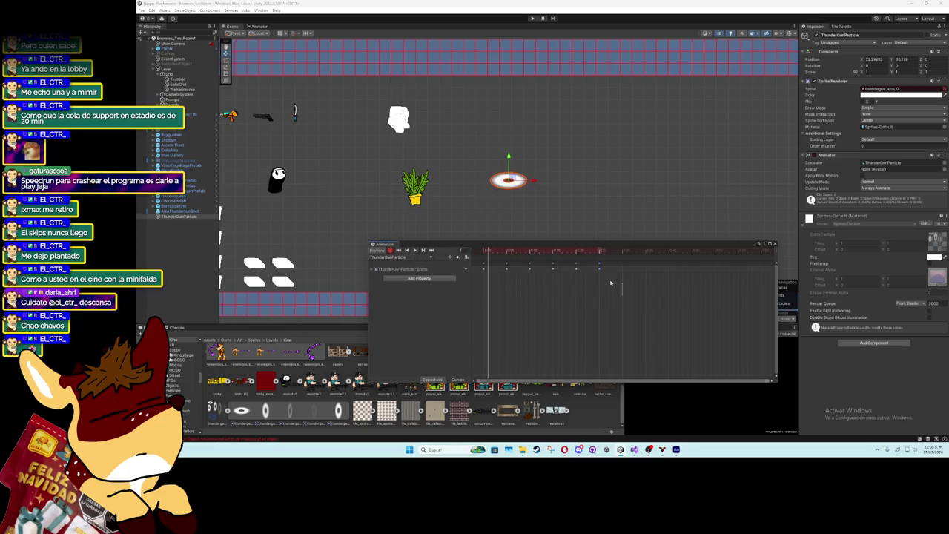
- Scale all keyframes closer together, preview, and compare with the Animate shockwave reference
left_click_drag(623, 295, 484, 259)
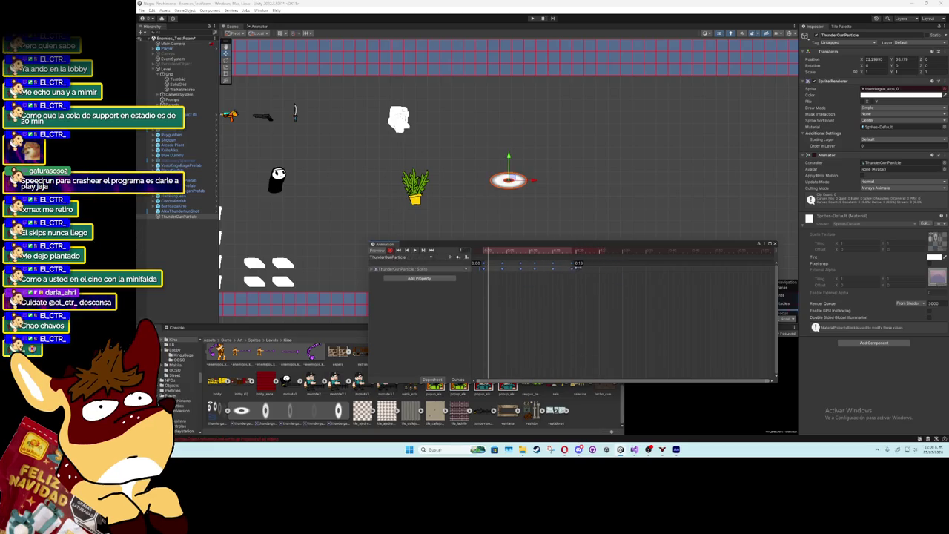
left_click(416, 251)
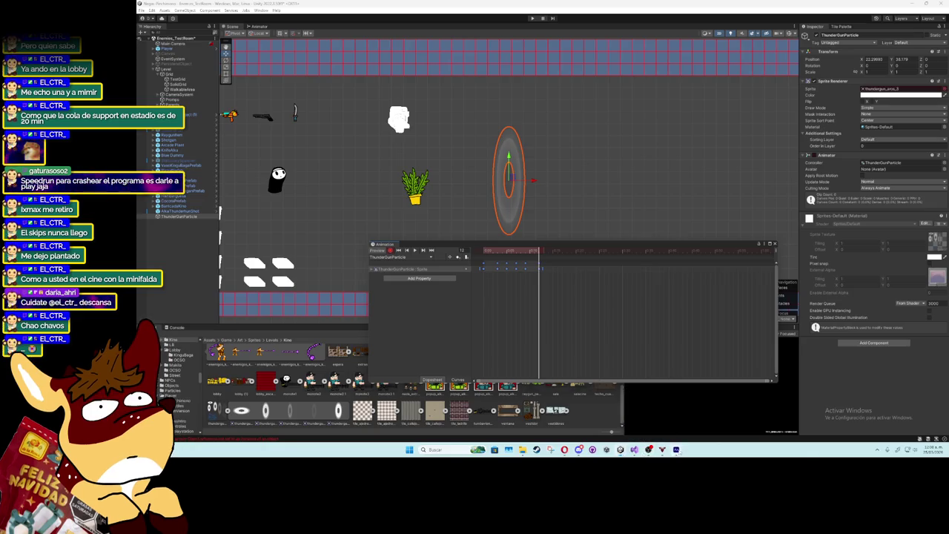
left_click(676, 450)
left_click_drag(234, 39, 246, 37)
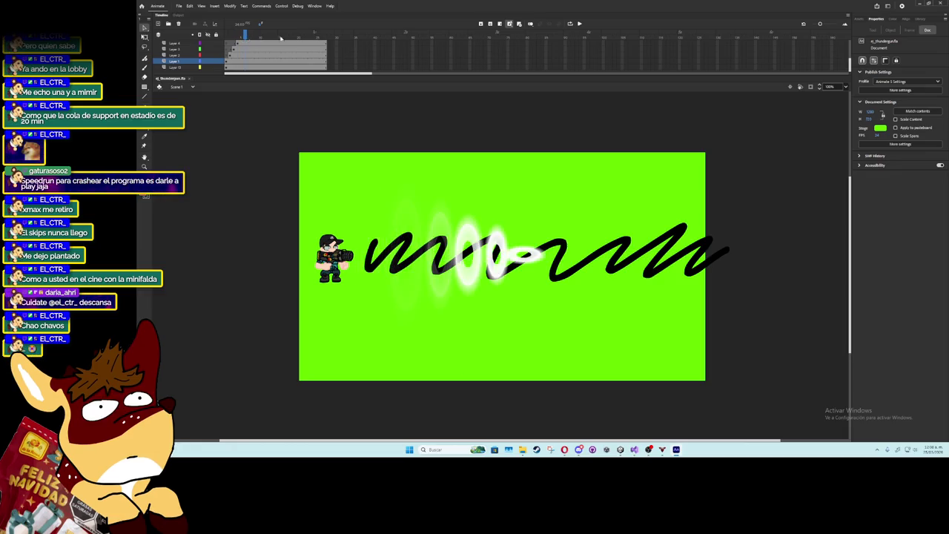
left_click(921, 5)
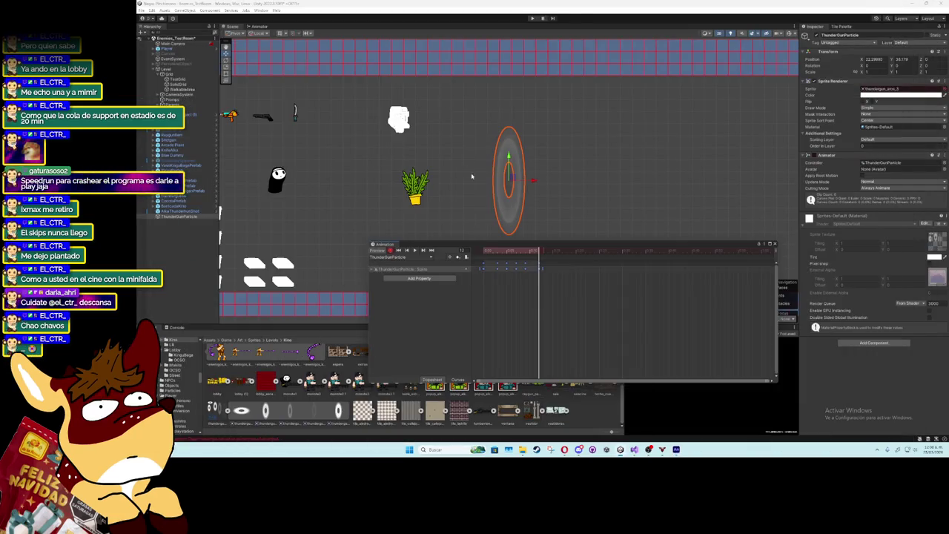
- Frame and zoom in on the looping ring particle, stop the preview, and close the Animation window
left_click(416, 252)
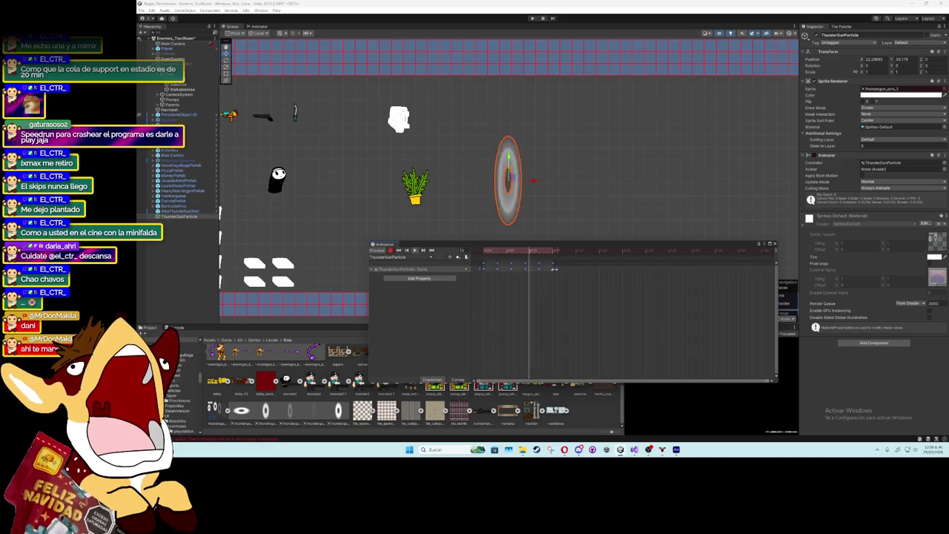
key("f")
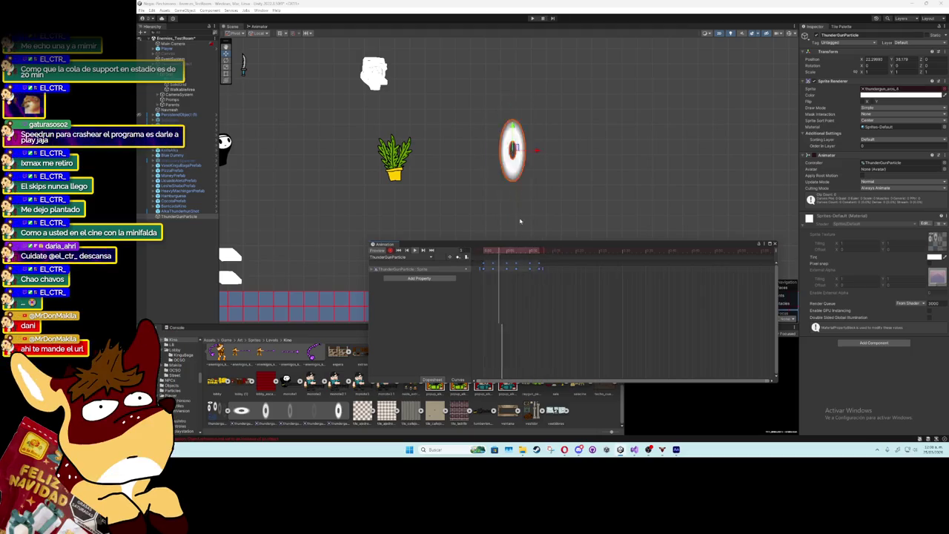
scroll(515, 219, "up", 1)
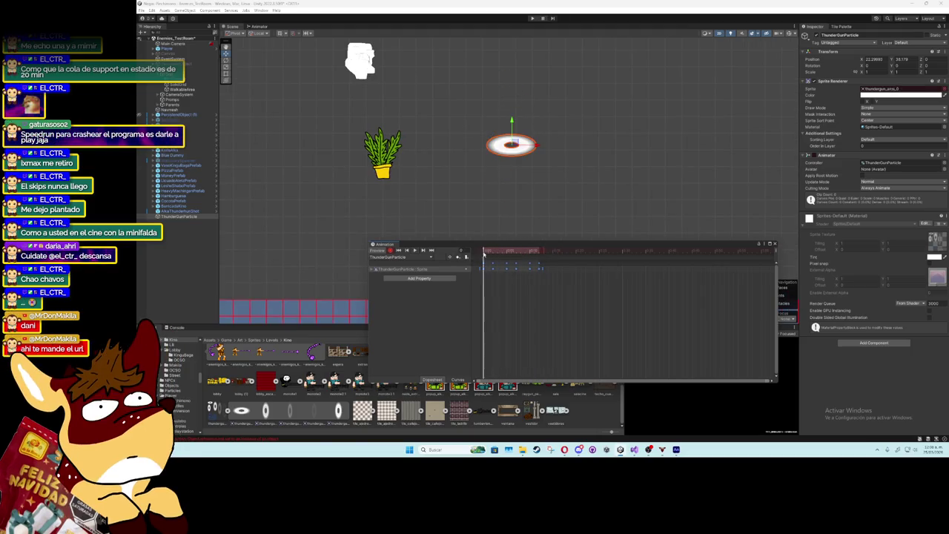
left_click(539, 253)
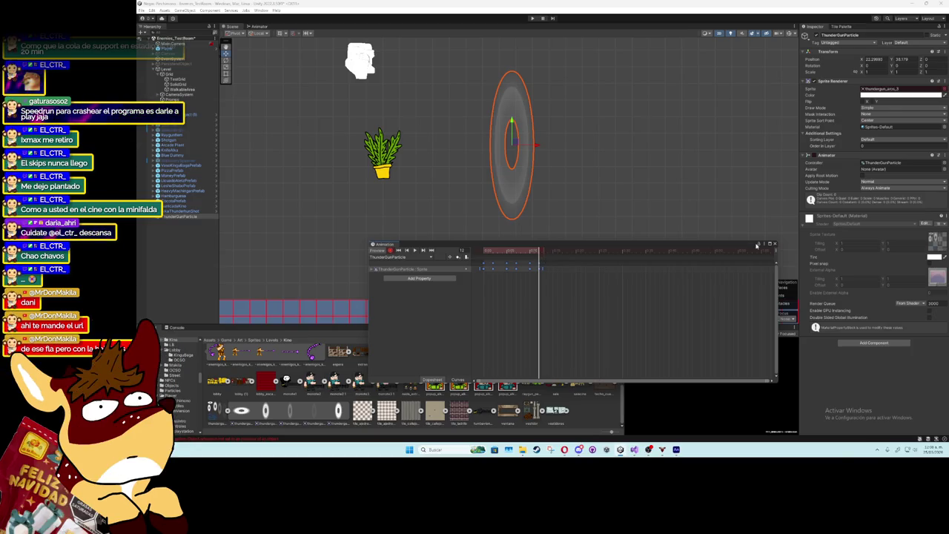
left_click(774, 243)
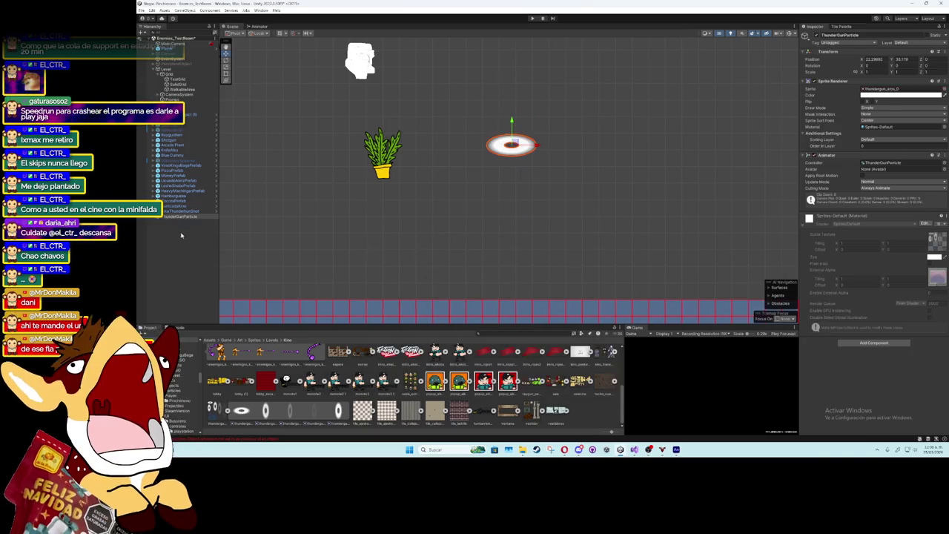
- Add a Destroy After Time component with Time 0.12, then bring up Animate
left_click(873, 343)
type("timer")
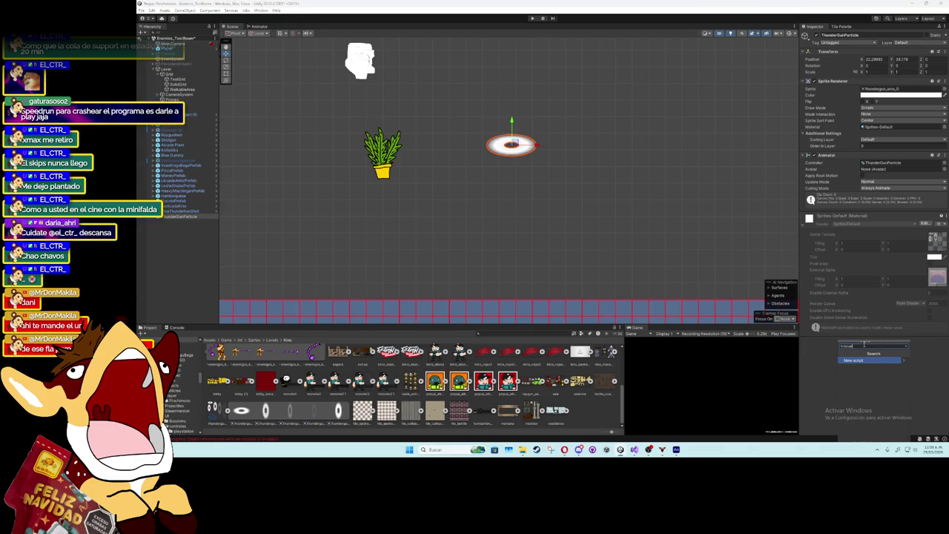
key("Return")
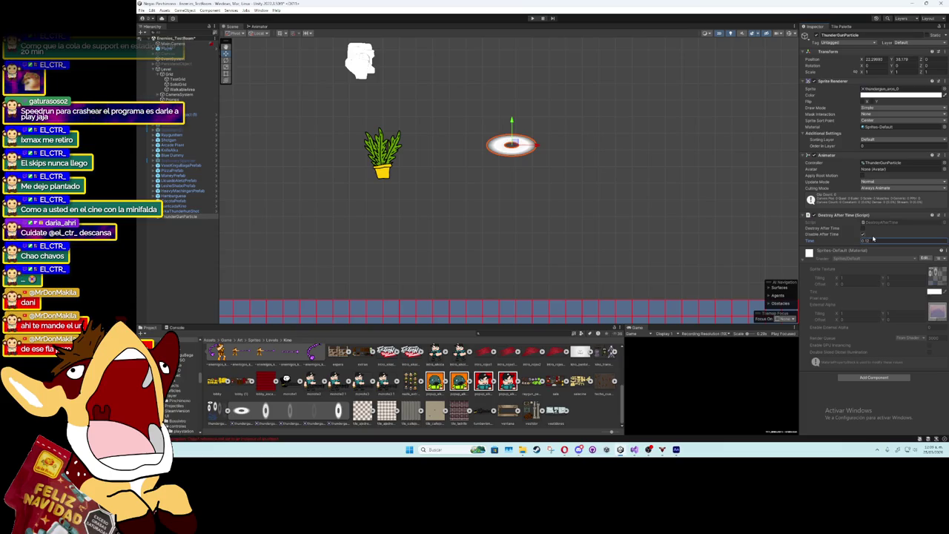
scroll(591, 174, "down", 3)
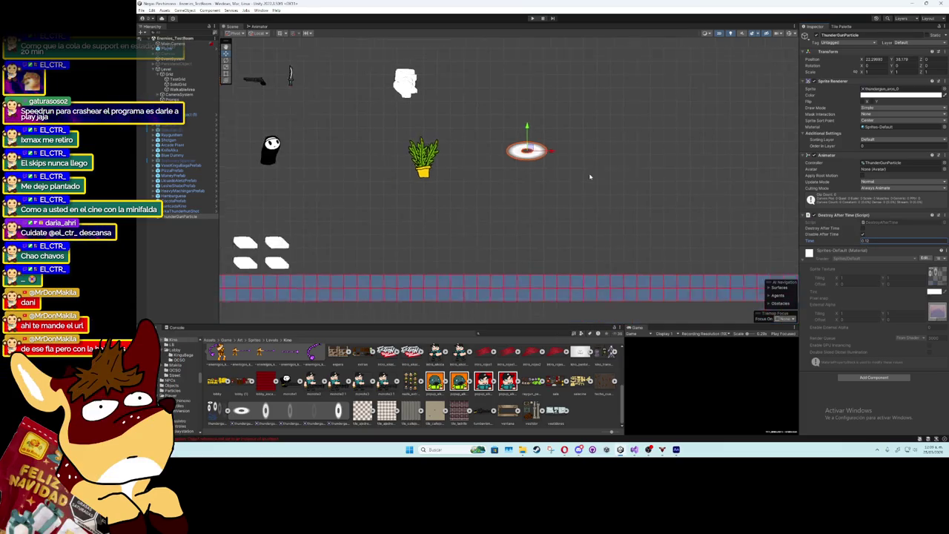
scroll(316, 225, "down", 2)
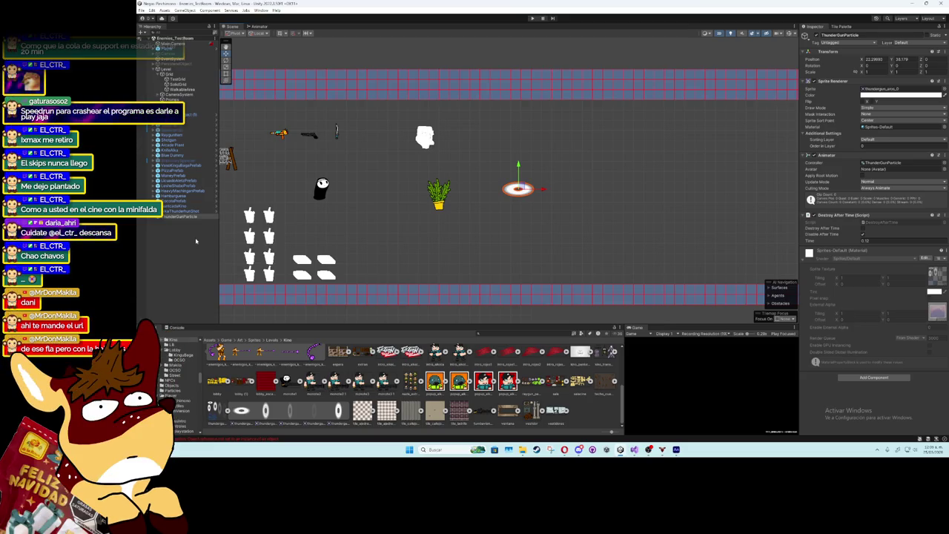
left_click(676, 450)
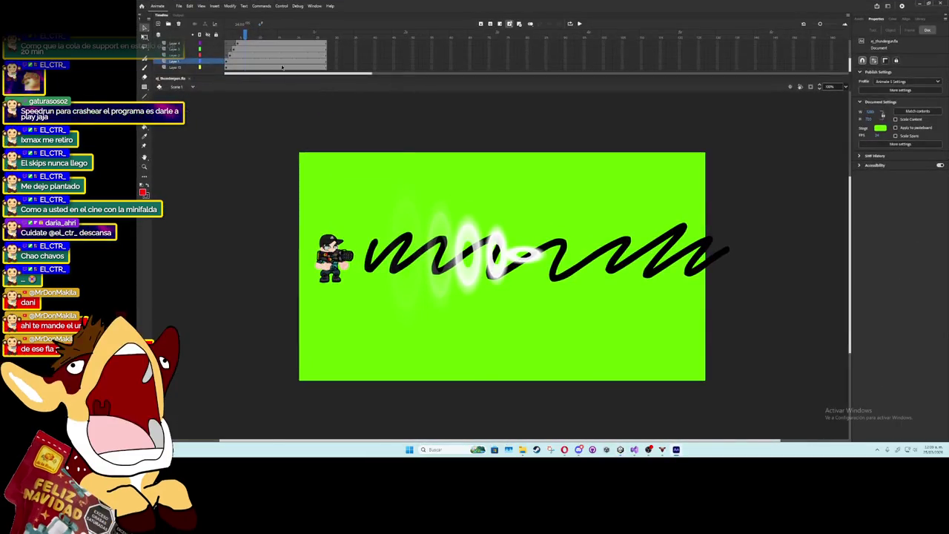
- Scrub through the Animate reference documents, dismissing the ActionScript warnings
mouse_move(237, 37)
left_mouse_down()
mouse_move(230, 42)
mouse_move(253, 42)
left_mouse_up()
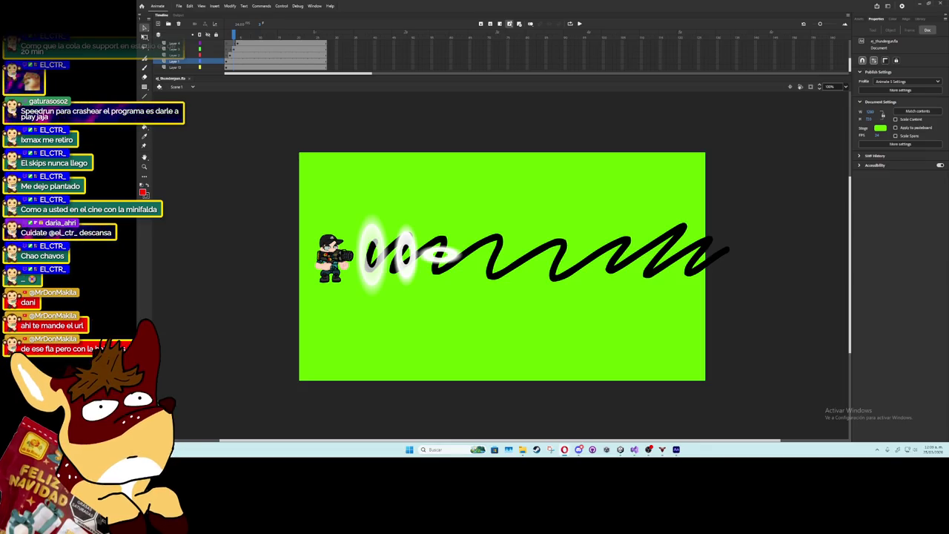
left_click(595, 261)
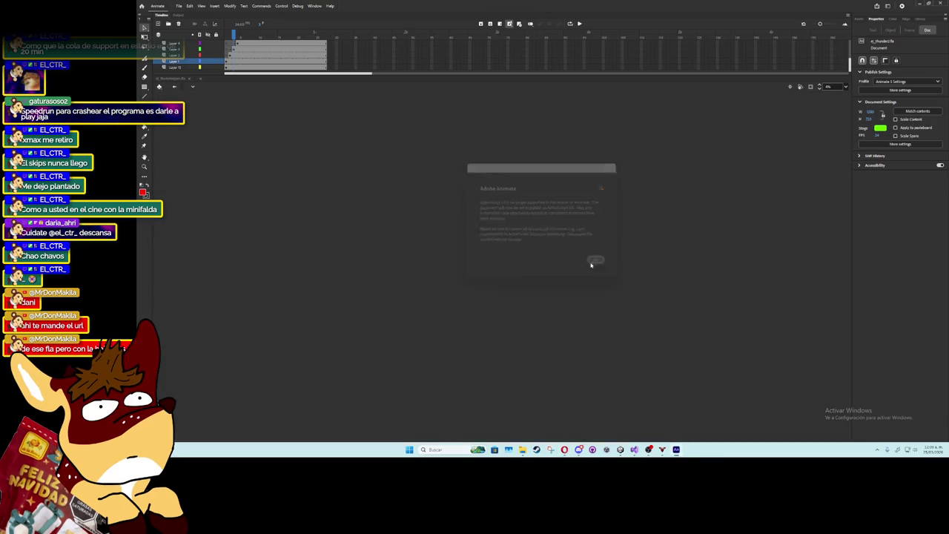
mouse_move(227, 34)
left_mouse_down()
mouse_move(267, 36)
mouse_move(228, 37)
left_mouse_up()
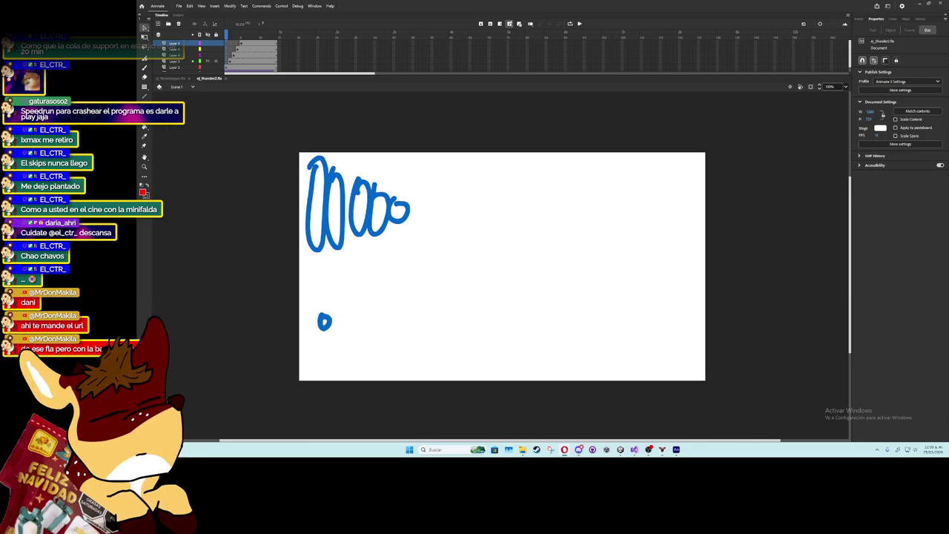
left_click(598, 262)
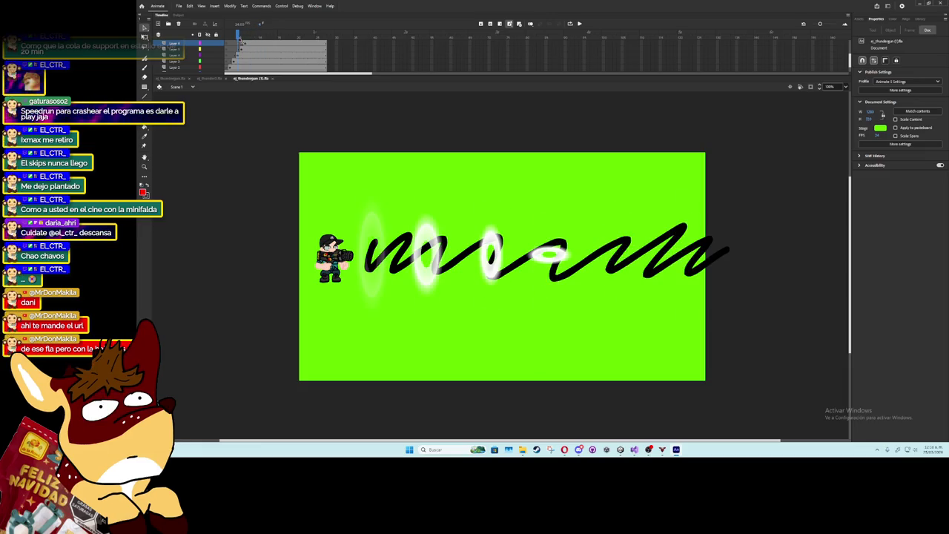
left_click_drag(232, 37, 280, 34)
left_click(234, 61)
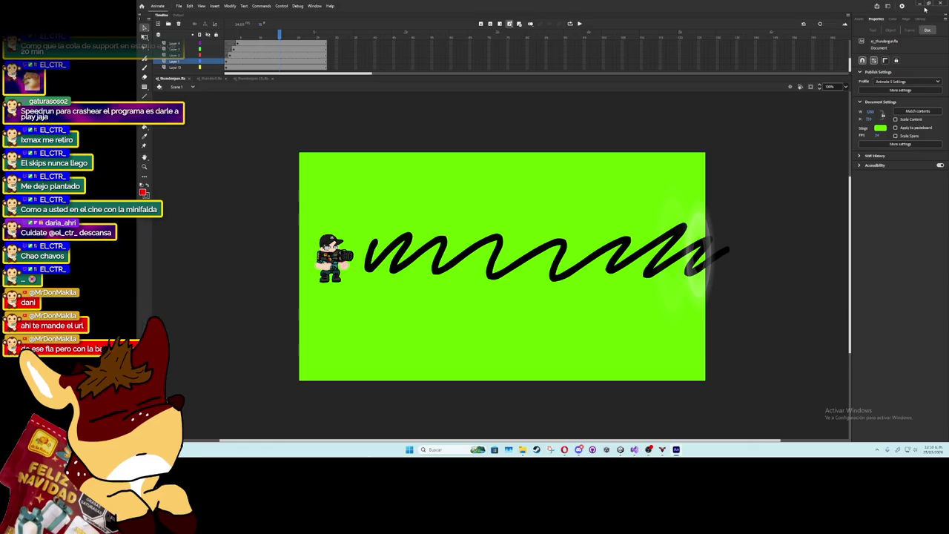
- Minimize Animate, glance at the ThundergunProjectile script, and return to Unity
left_click(924, 6)
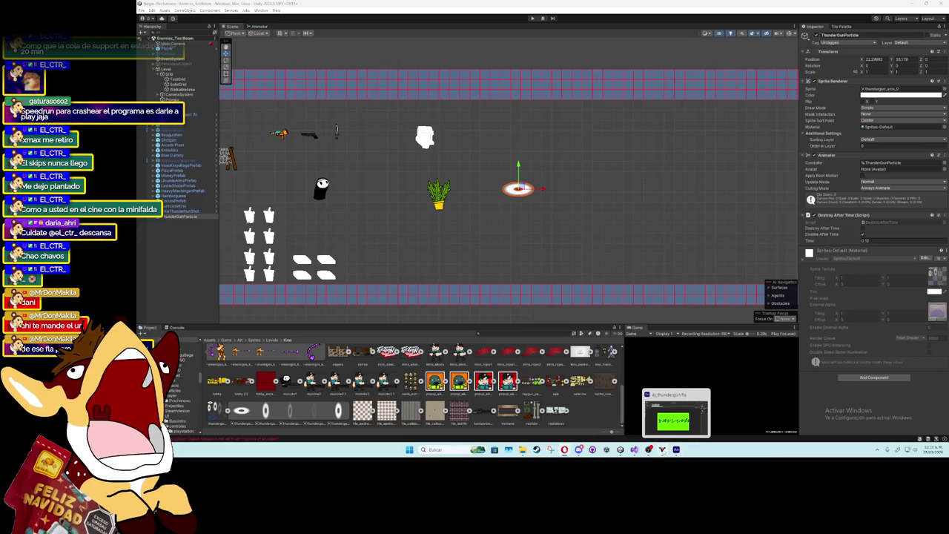
left_click(634, 450)
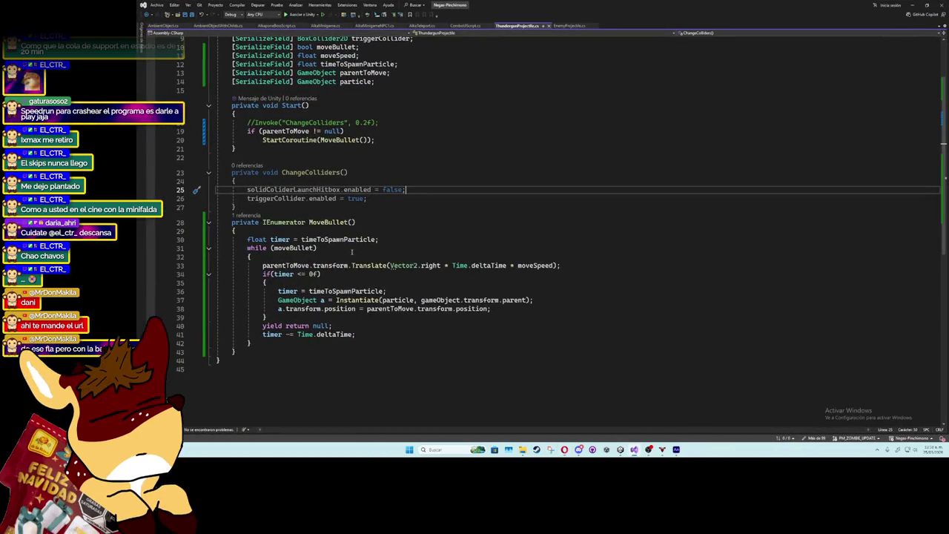
scroll(338, 251, "up", 3)
left_click(912, 5)
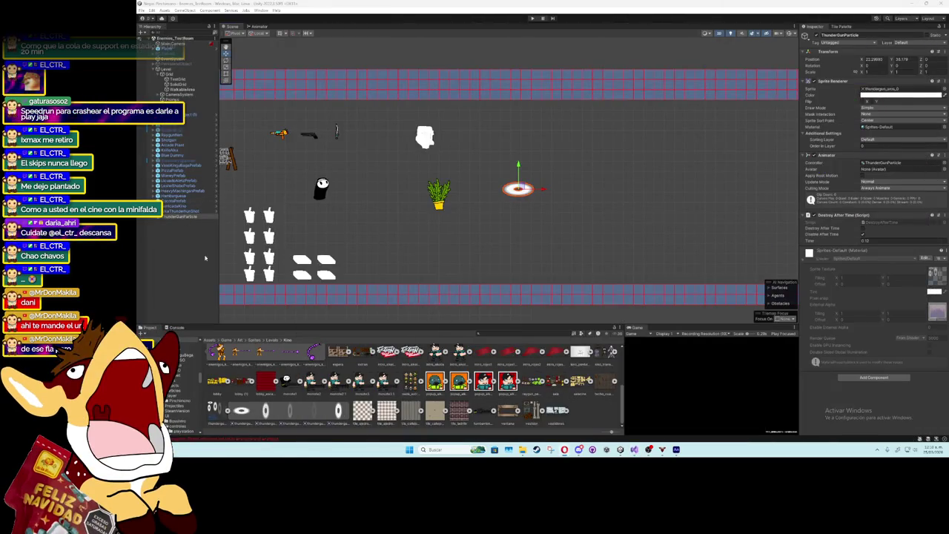
- Save ThunderGunParticle as a prefab in Prefabs/Particles and delete the scene copy
left_click(229, 340)
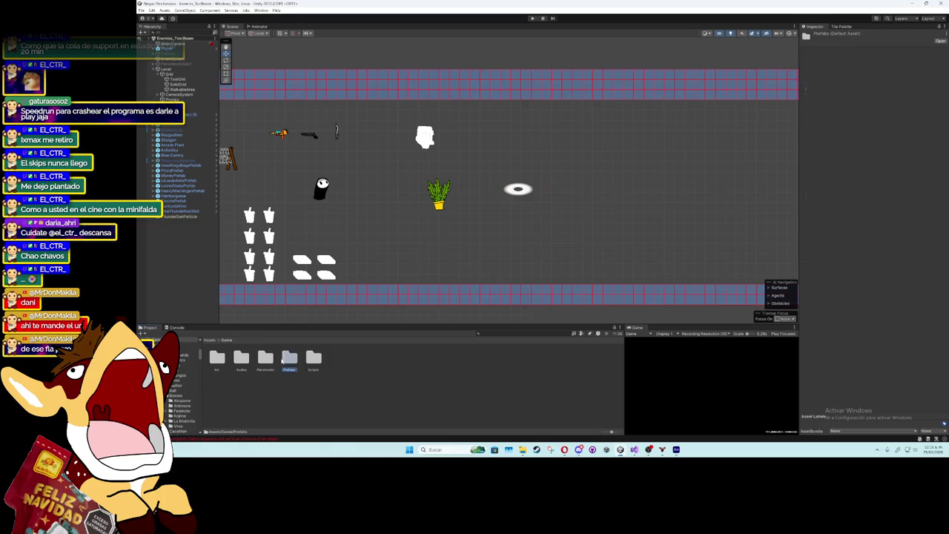
double_click(290, 358)
double_click(365, 359)
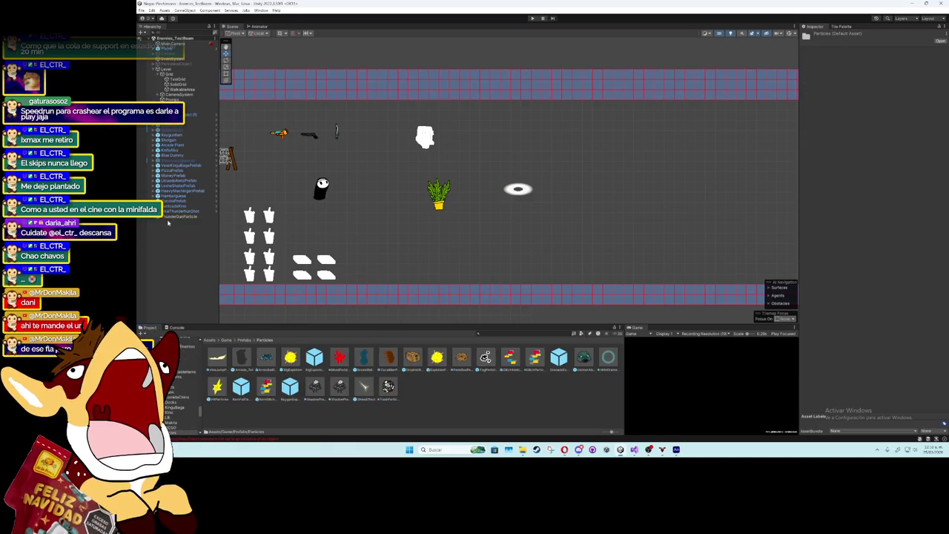
left_click_drag(168, 221, 427, 413)
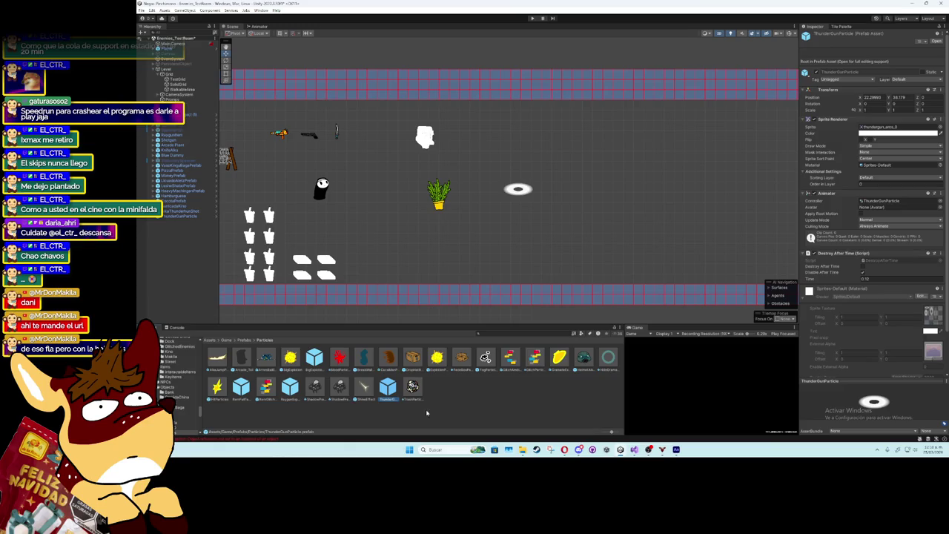
left_click(185, 217)
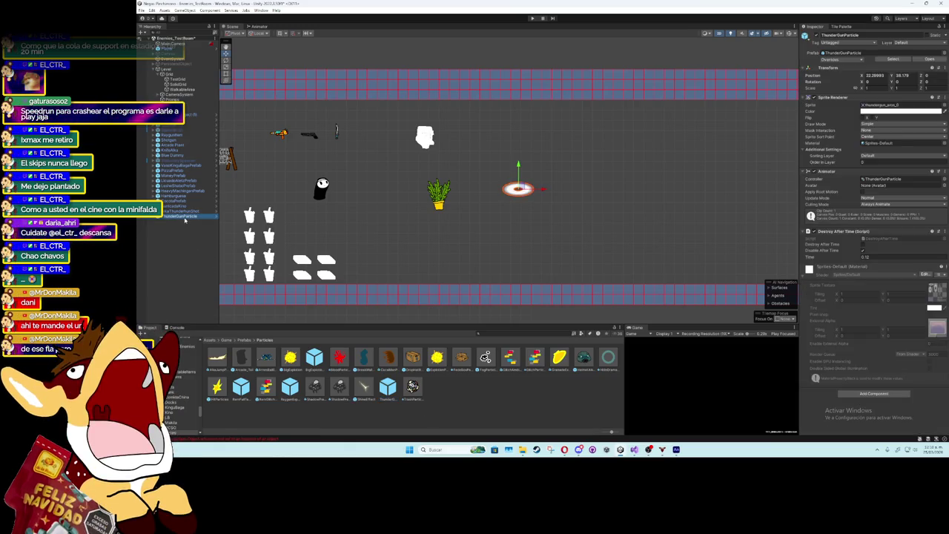
key("Delete")
- Set the projectile as its own Parent To Move, spawn interval 0.15, Move Speed 12
left_click(181, 212)
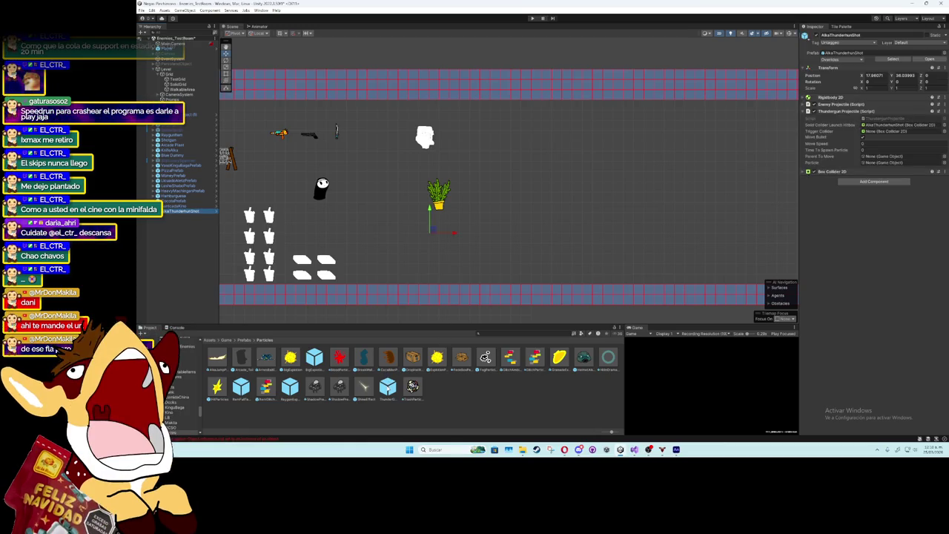
left_click(874, 157)
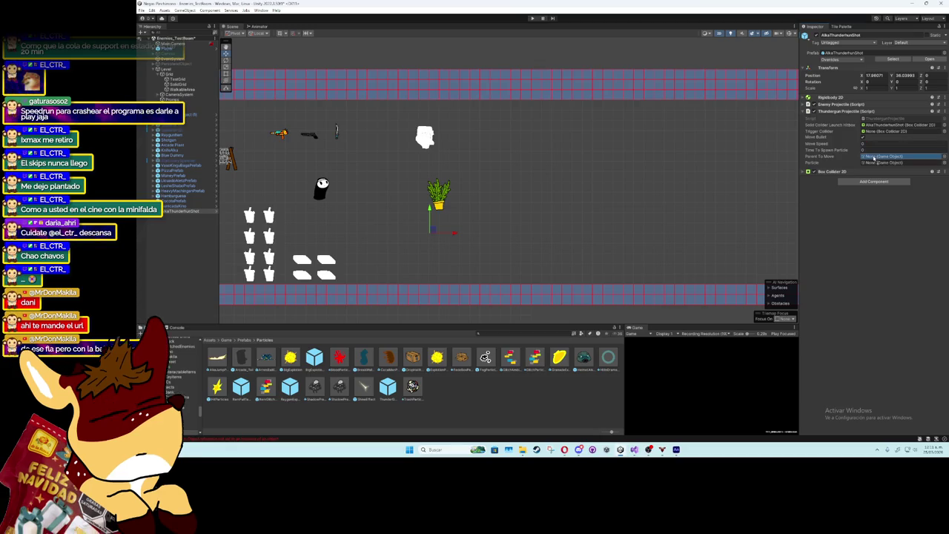
key("ctrl+z")
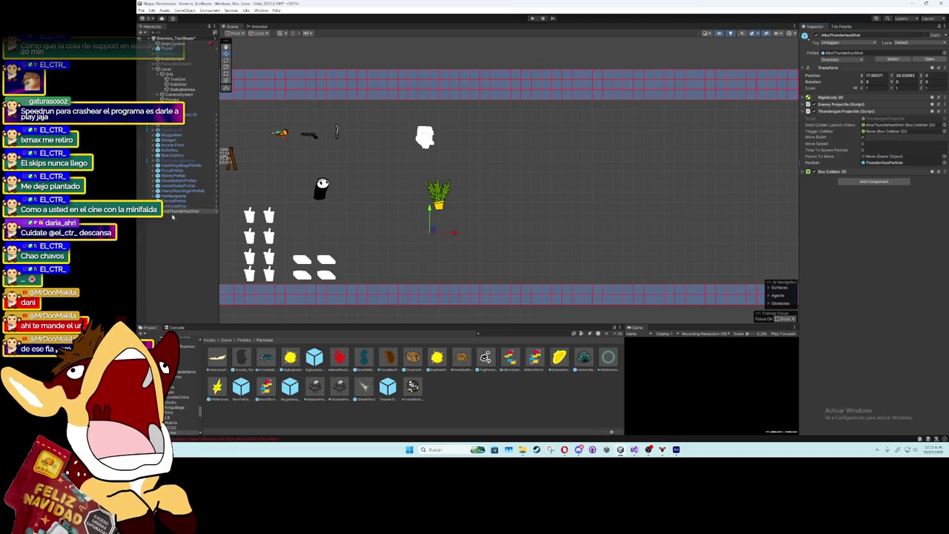
mouse_move(172, 212)
left_mouse_down()
mouse_move(831, 172)
mouse_move(882, 157)
left_mouse_up()
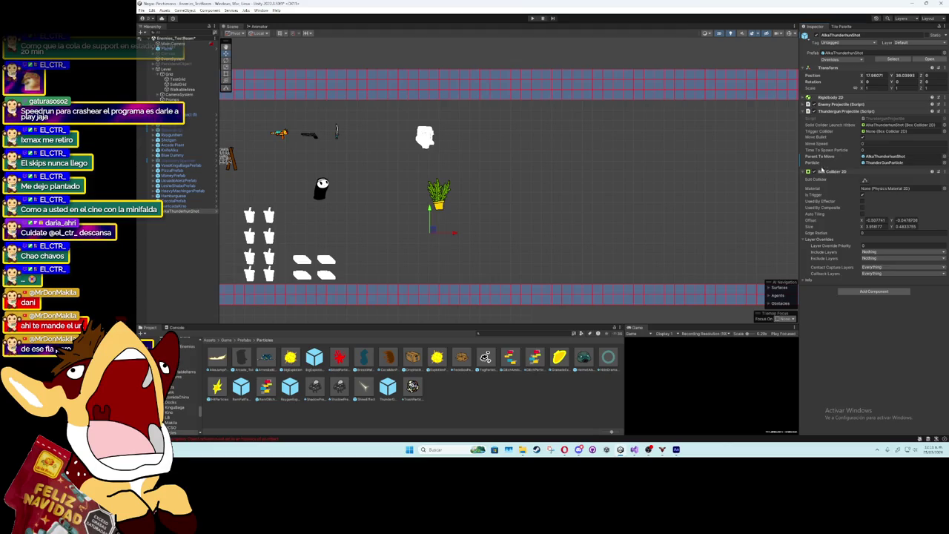
left_click(821, 171)
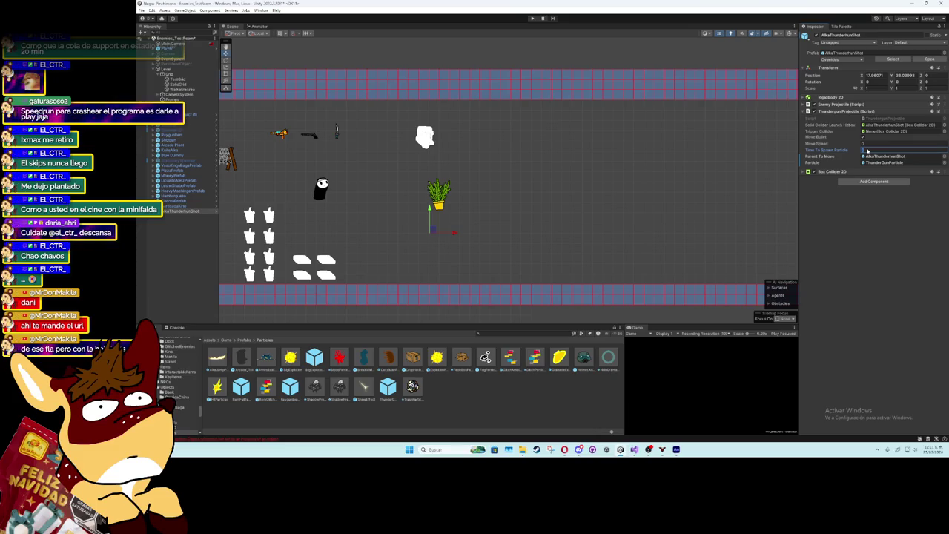
type("0.15")
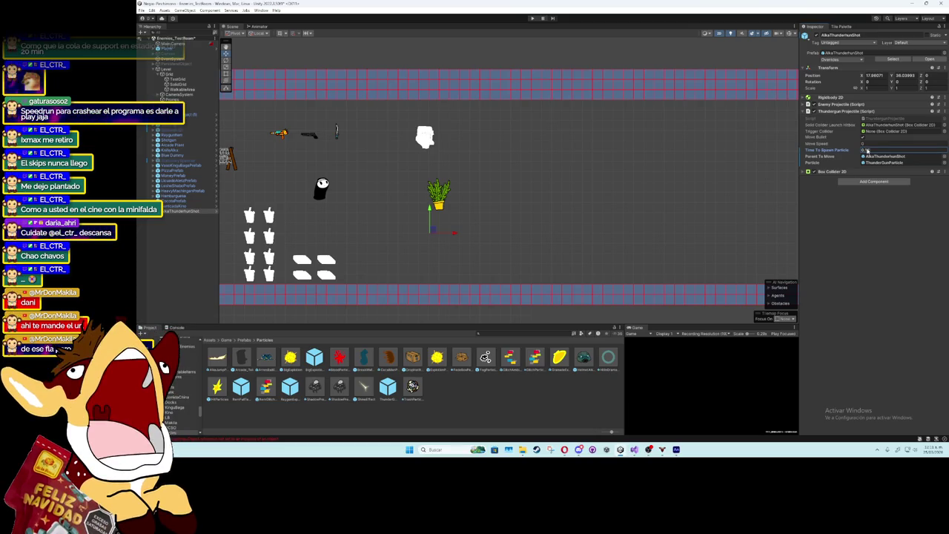
left_click(874, 145)
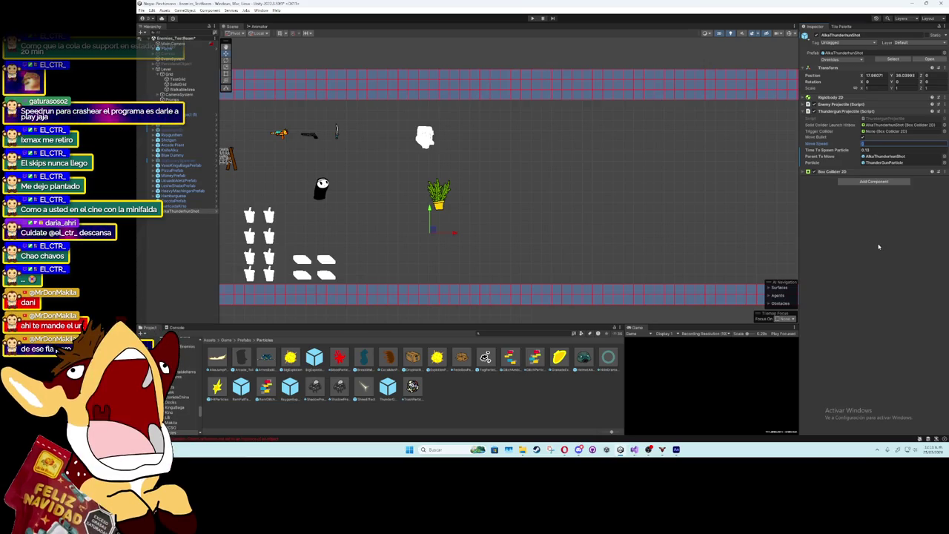
type("10")
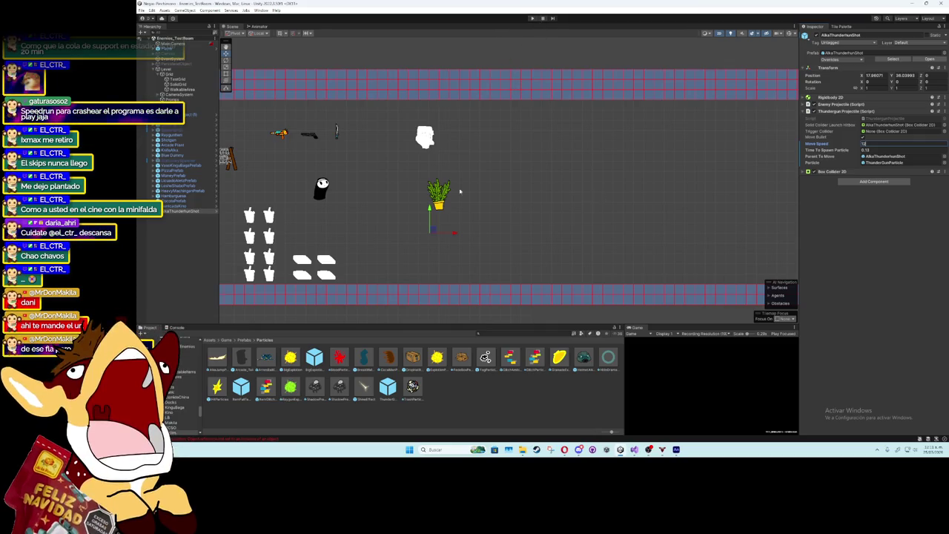
scroll(441, 192, "down", 4)
mouse_move(447, 209)
left_mouse_down()
mouse_move(542, 141)
mouse_move(435, 201)
mouse_move(328, 225)
left_mouse_up()
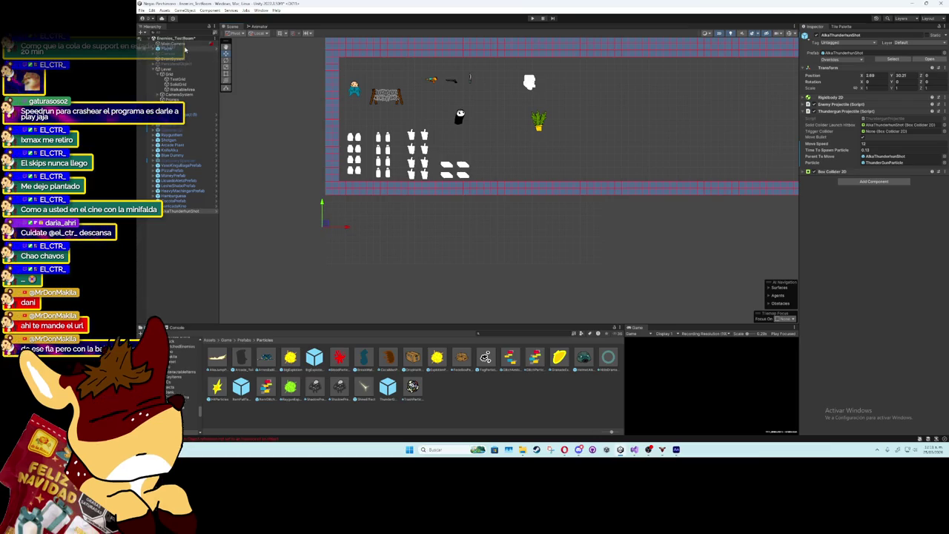
- Play-test the shot, retune it to spawn interval 0.3 and Move Speed 24, and play again
left_click(532, 18)
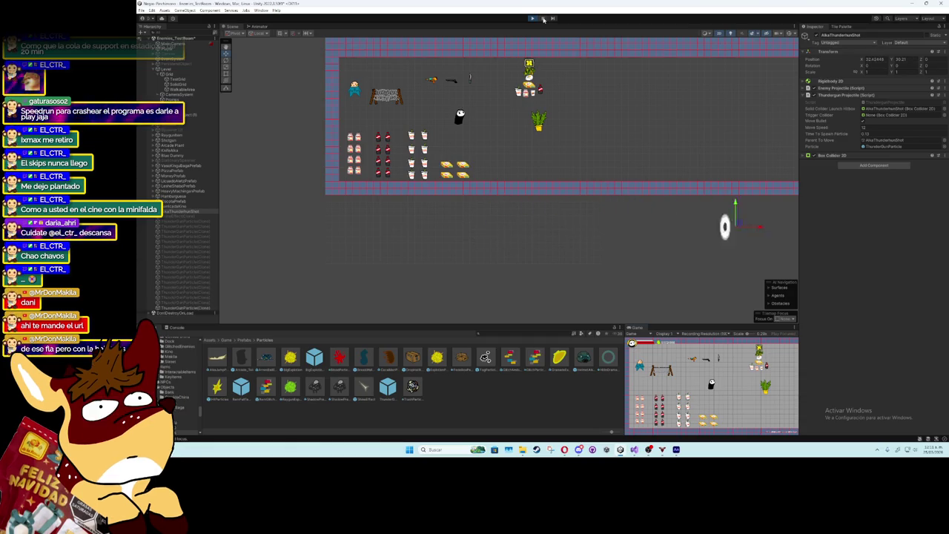
left_click(533, 18)
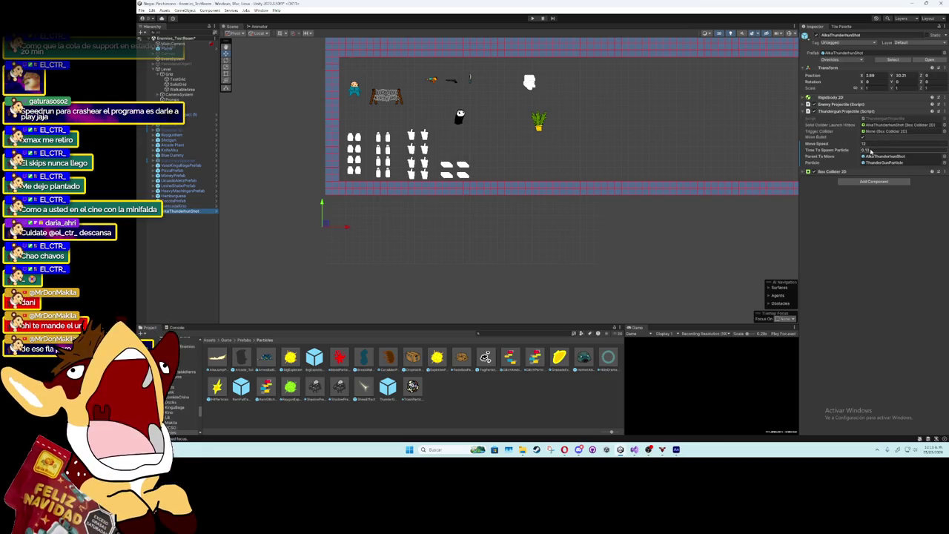
left_click(868, 151)
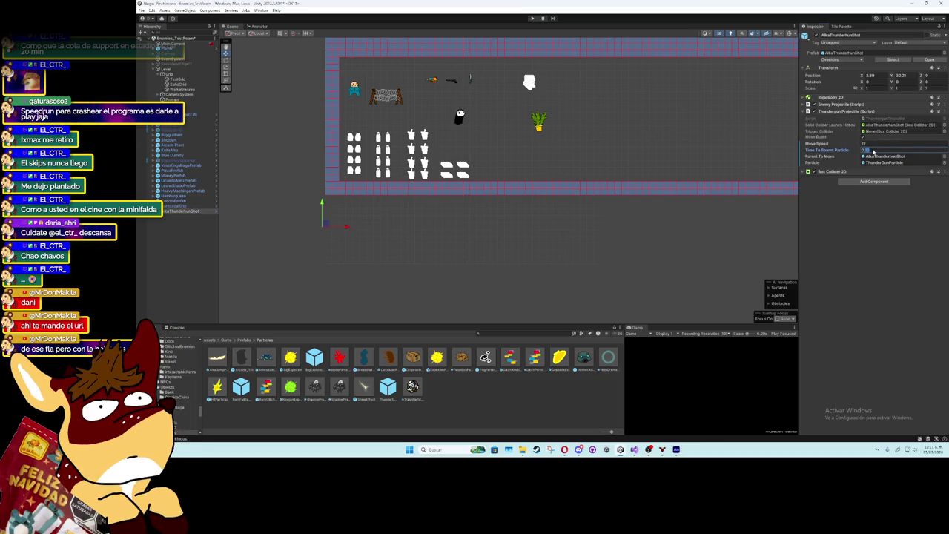
type("0.3")
left_click(874, 145)
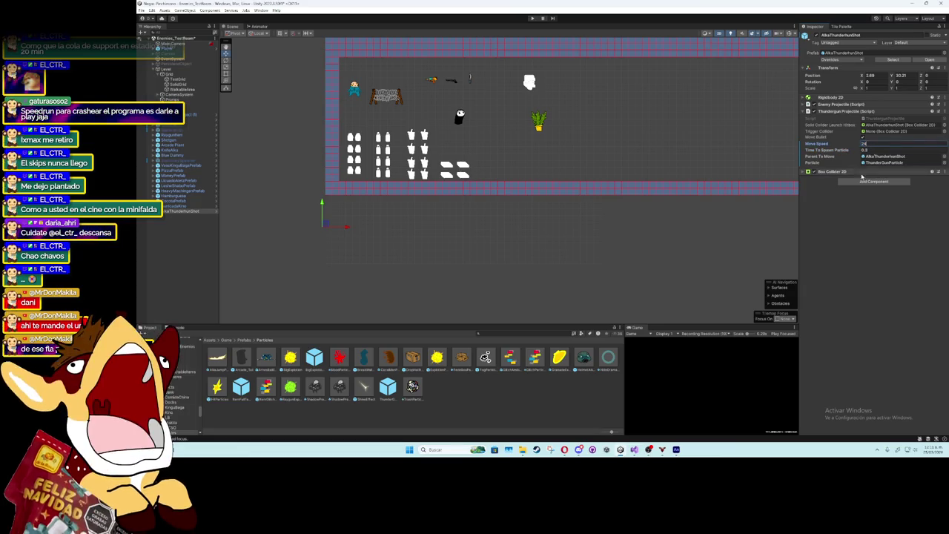
left_click(862, 205)
left_click(533, 18)
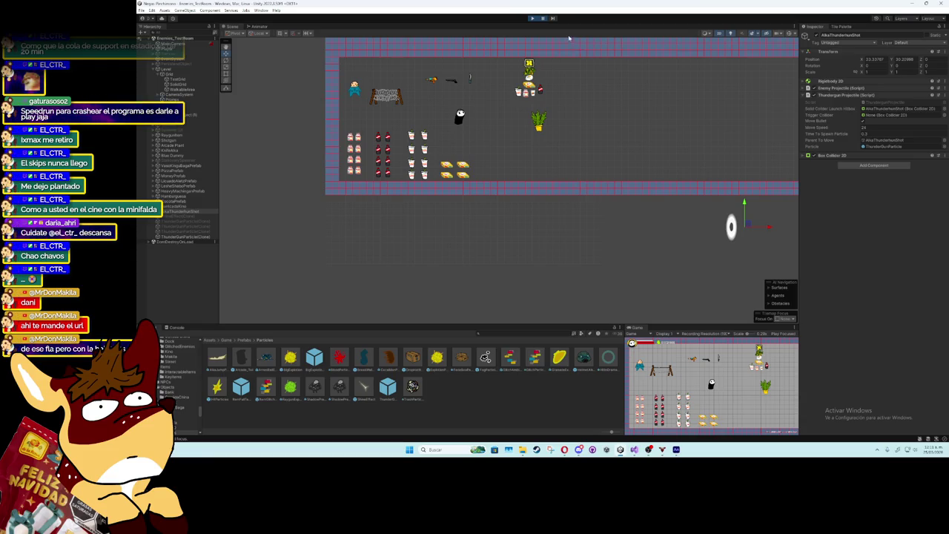
left_click(532, 18)
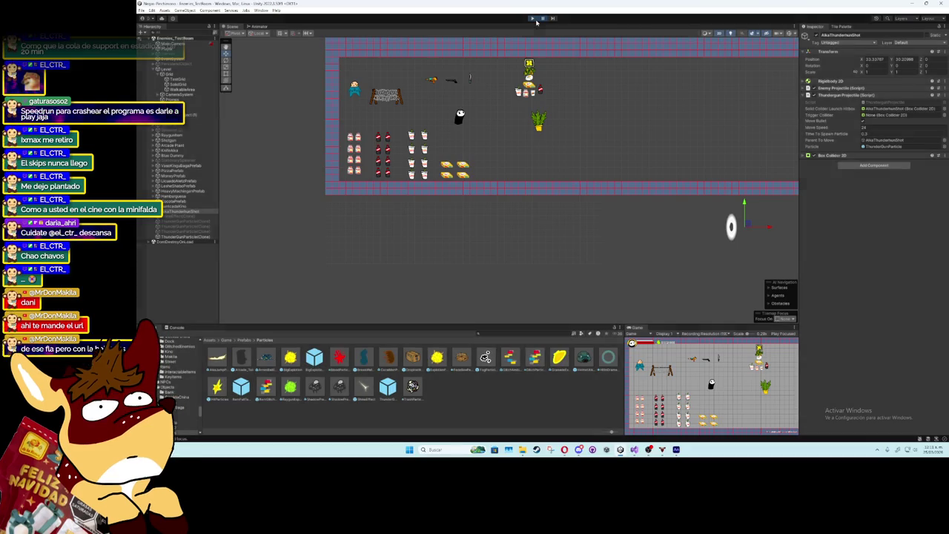
- Highlight the timer variable's uses in MoveBullet, then return to Unity and select the thunder shot projectile
scroll(550, 340, "down", 6)
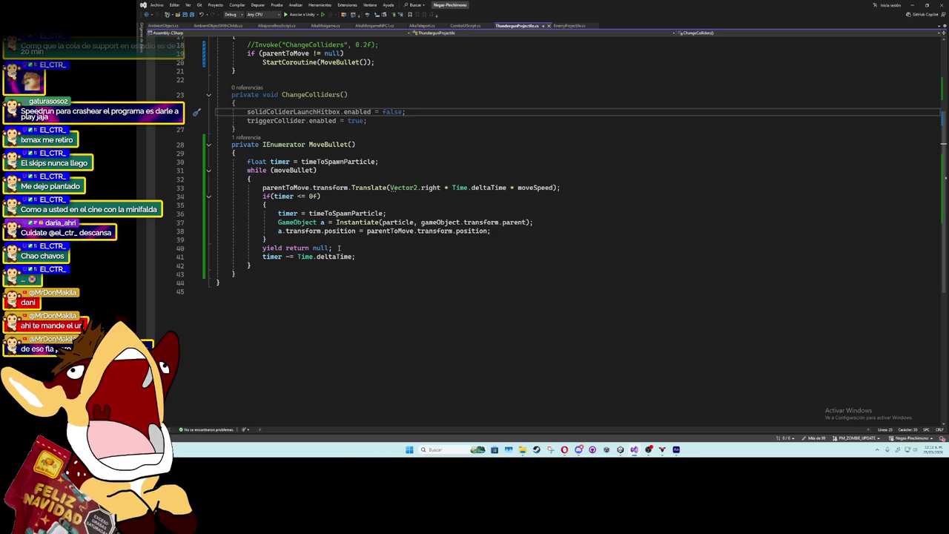
left_click(294, 195)
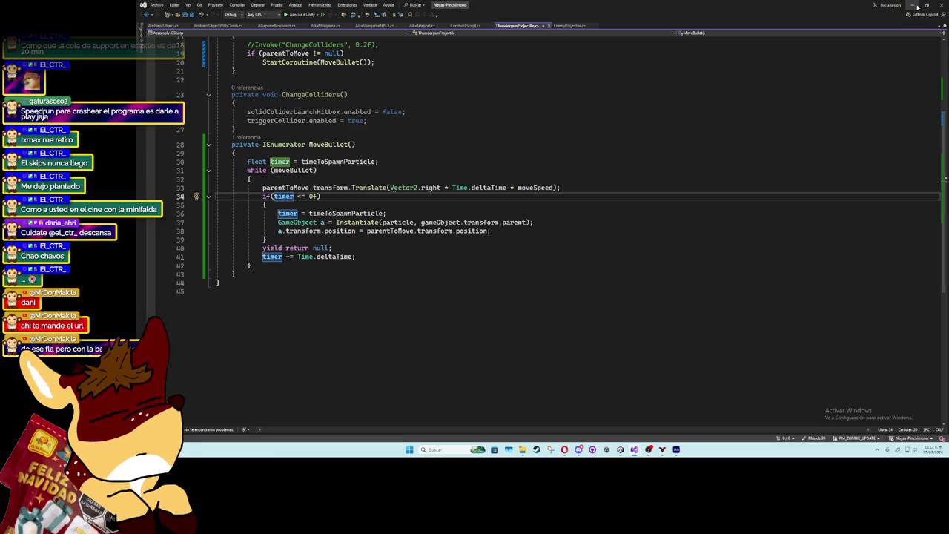
key("alt+Tab")
left_click(182, 211)
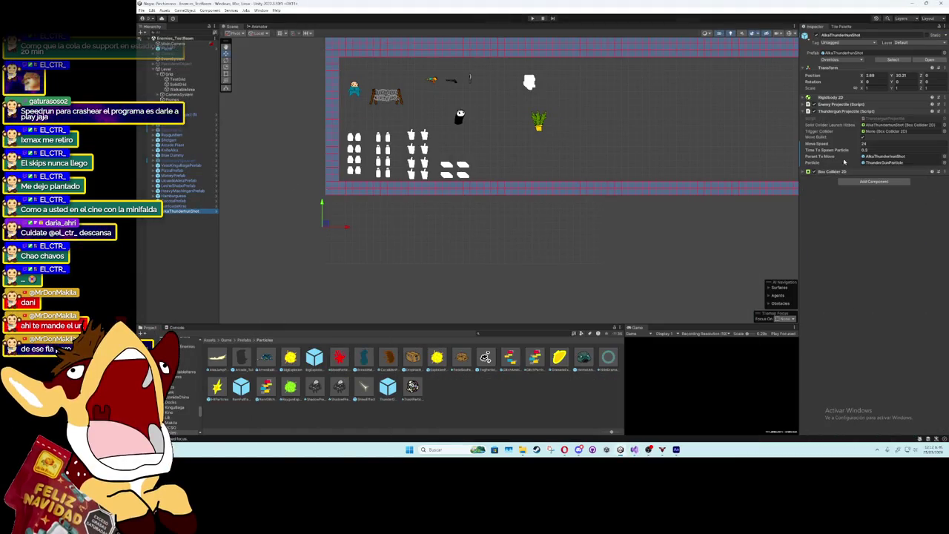
- Set Time To Spawn Particle to 0.03 and test the denser ring trail in play mode
left_click(865, 150)
type("0.0")
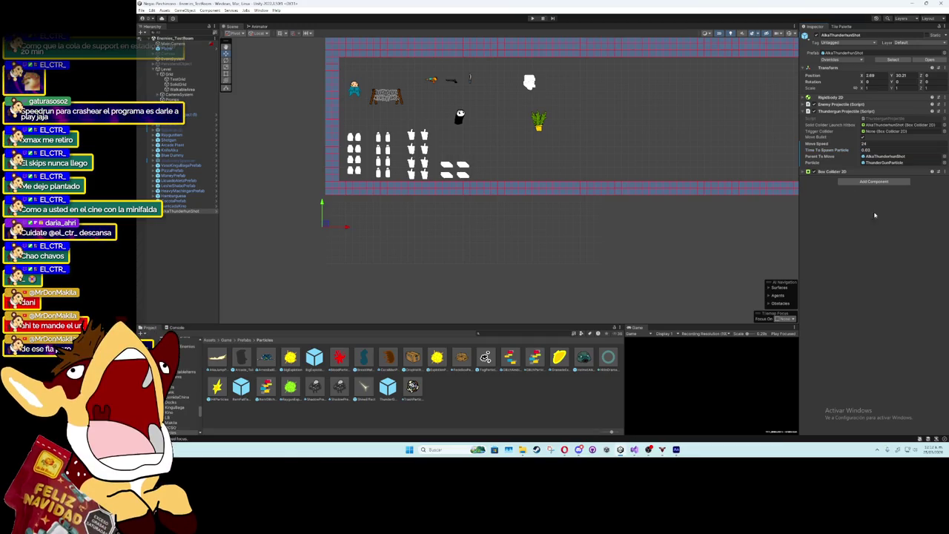
type("3")
key("Return")
left_click(531, 17)
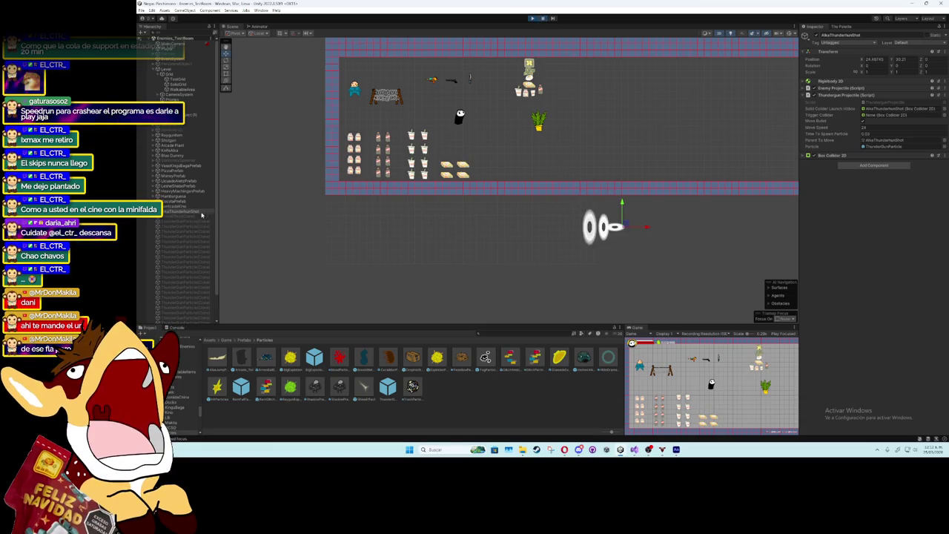
key("ctrl+p")
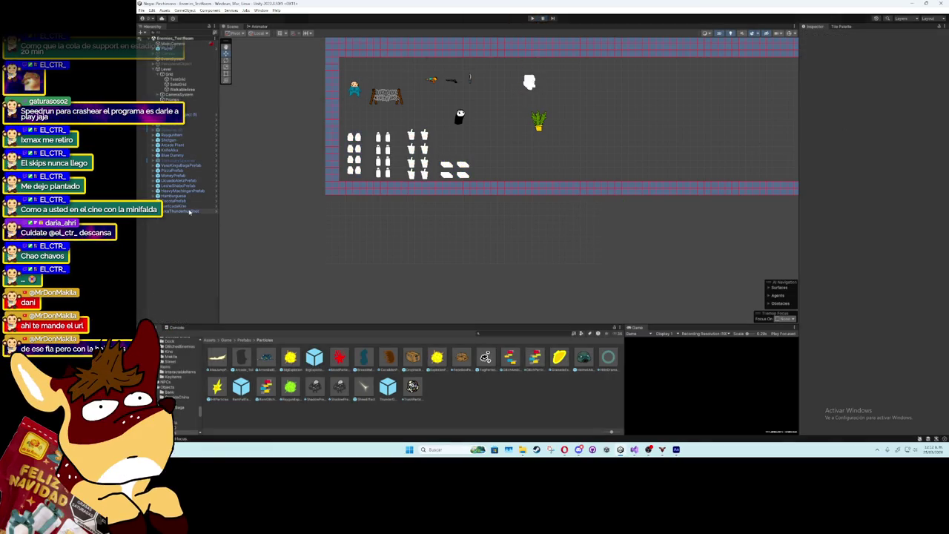
- Set the projectile's Move Speed to 10, then run play mode and pause it
left_click(189, 211)
left_click(873, 146)
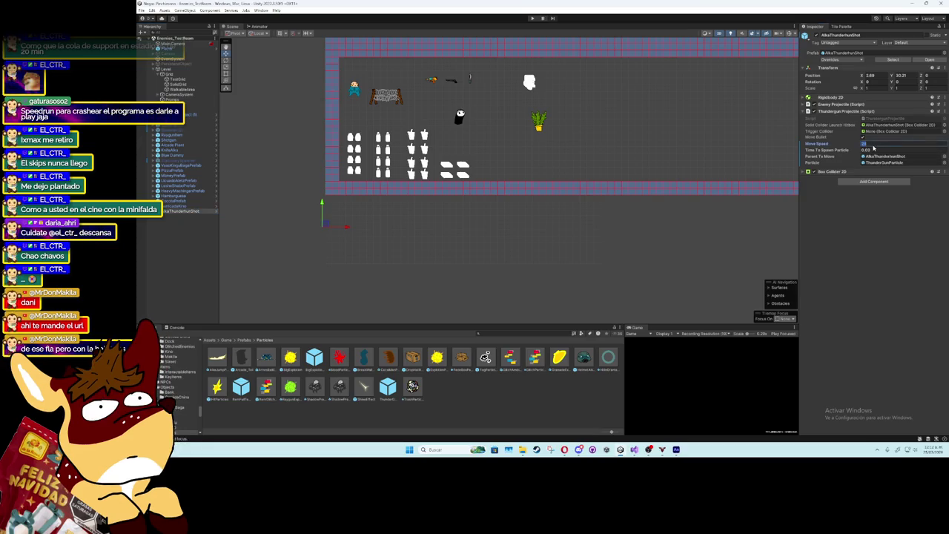
type("10")
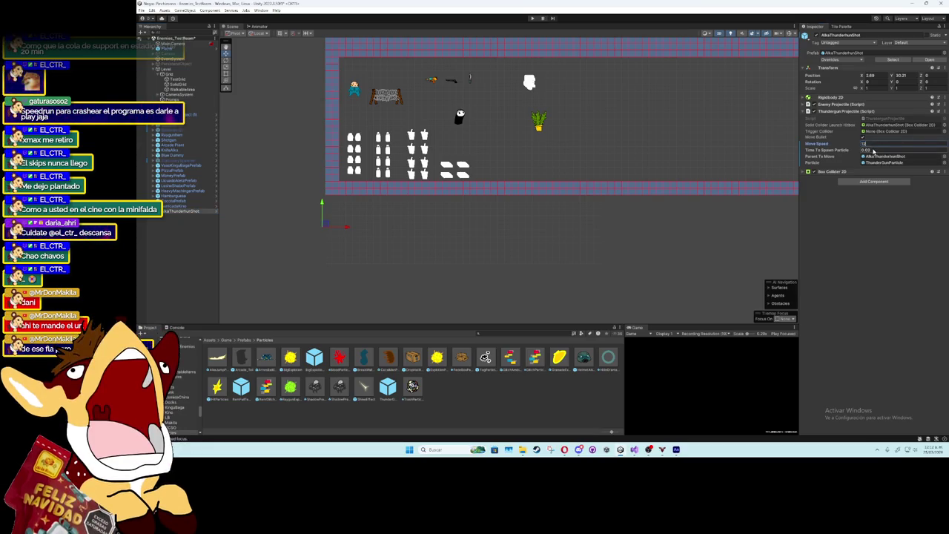
key("Return")
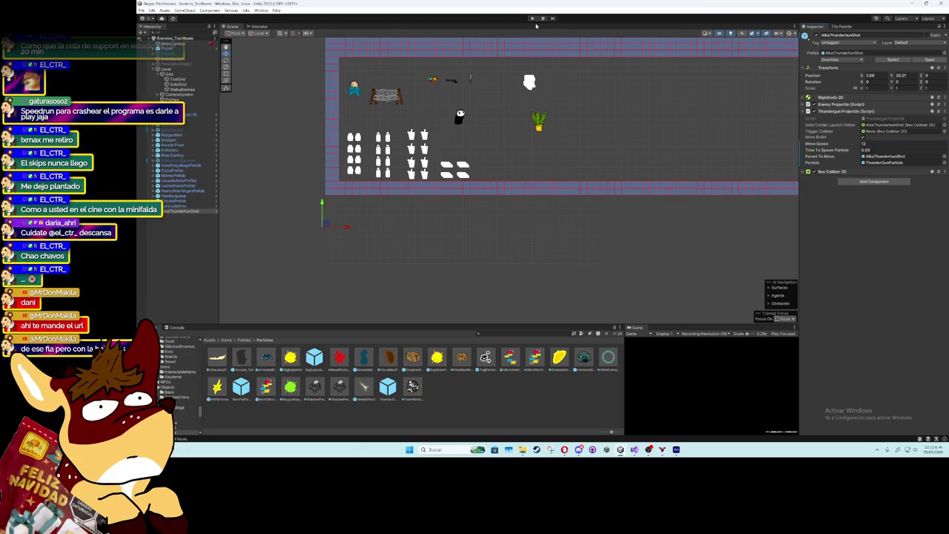
left_click(532, 18)
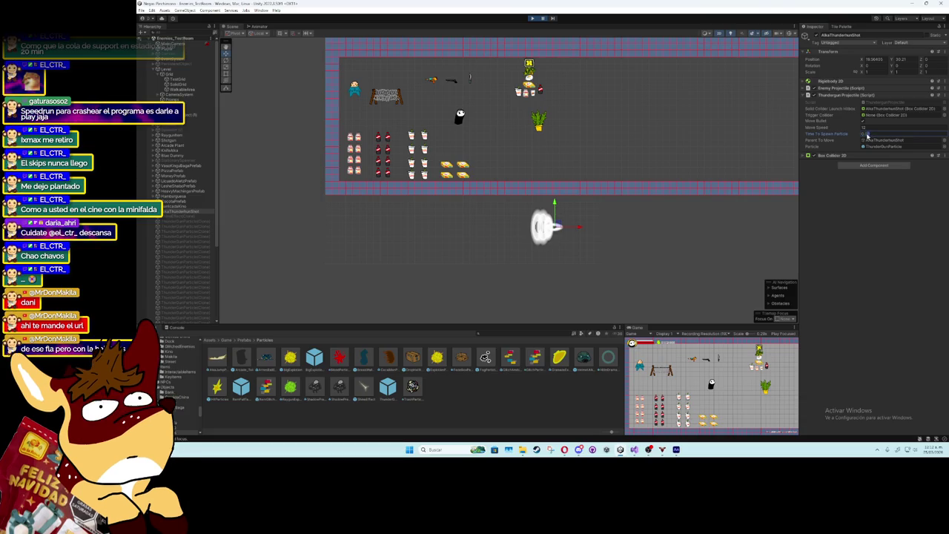
left_click(543, 18)
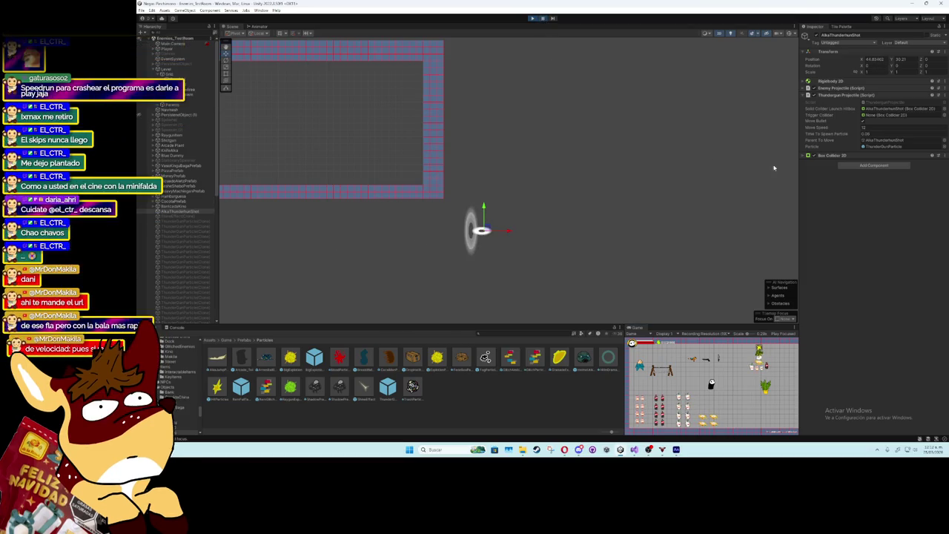
left_click(873, 135)
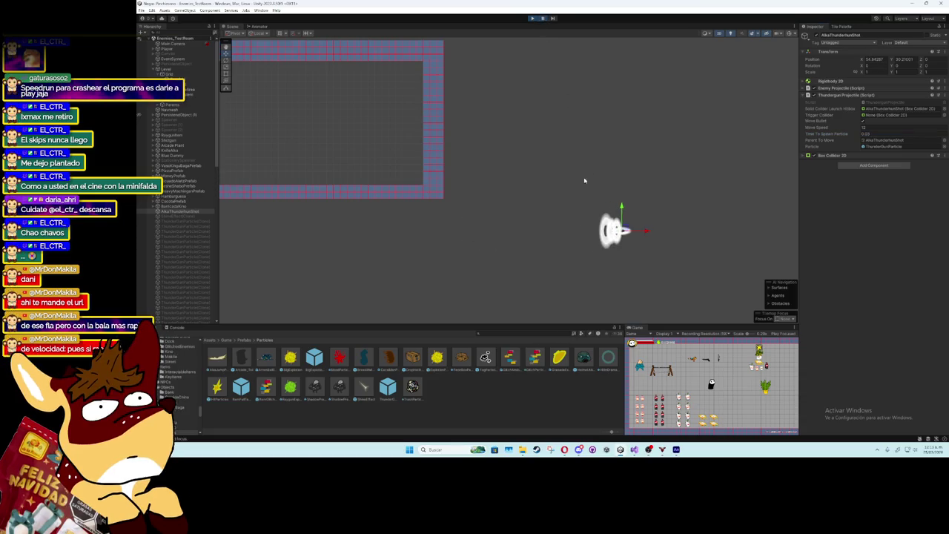
- Enter Move Speed 10 mid-test, follow the shot in the Scene view, then stop play mode
left_click(865, 135)
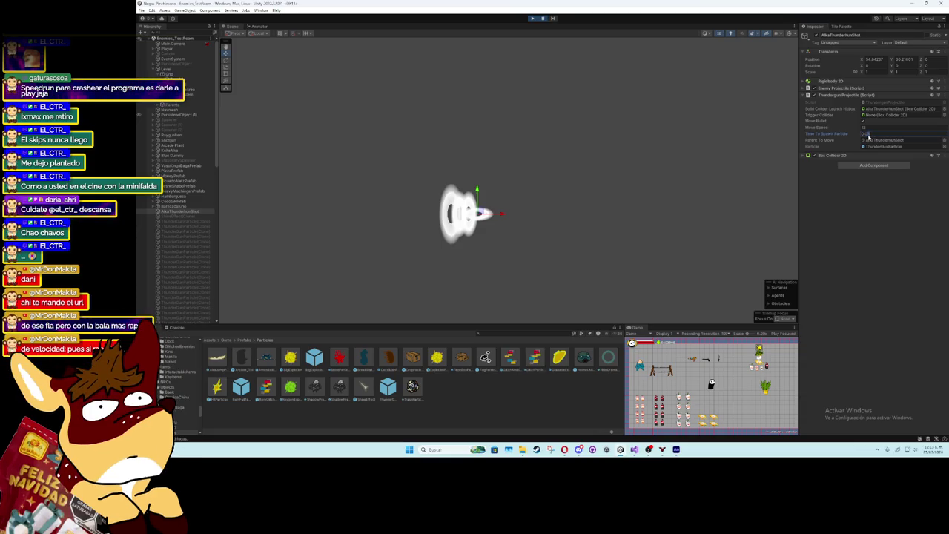
left_click(869, 129)
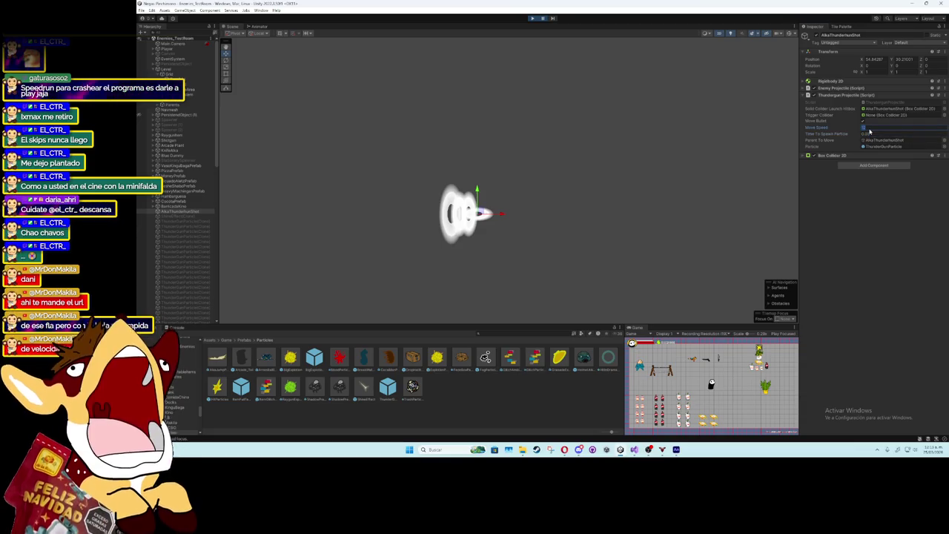
type("10")
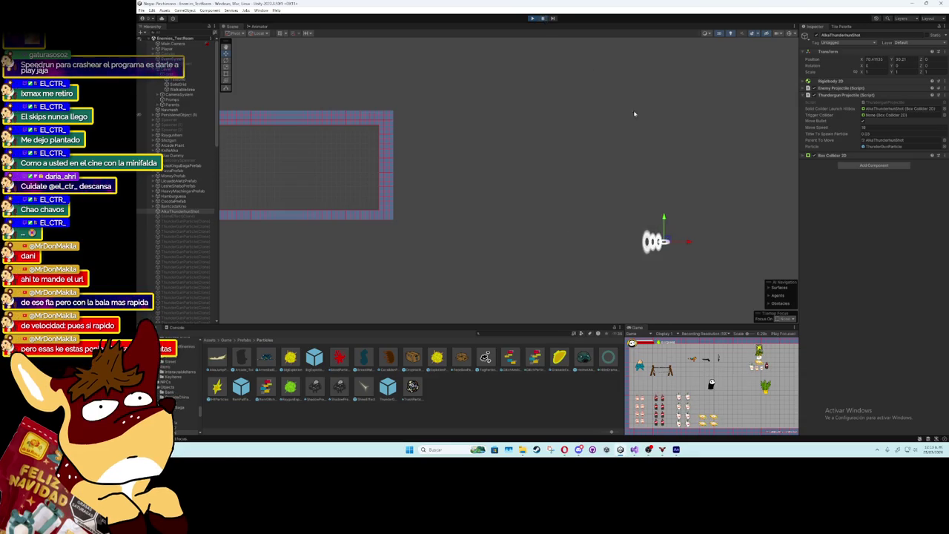
left_click_drag(644, 209, 608, 213)
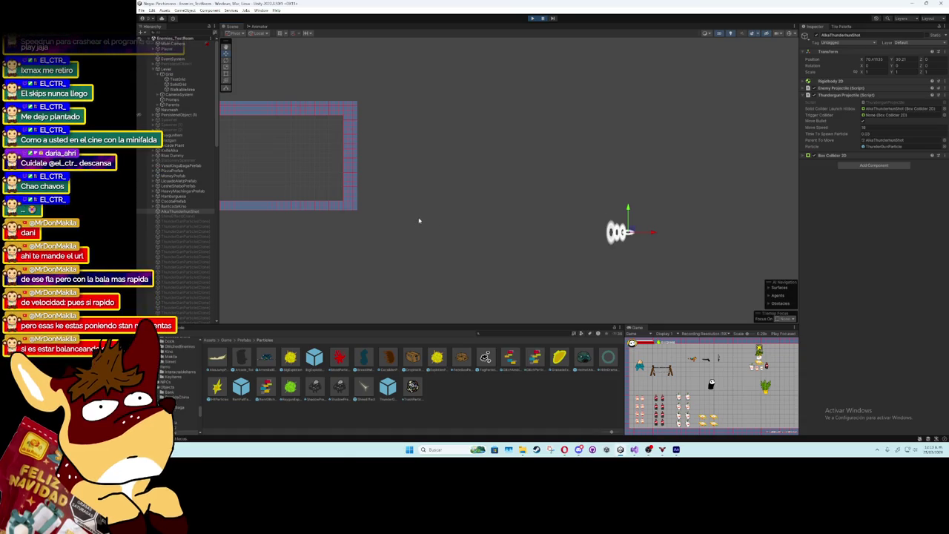
left_click_drag(420, 216, 595, 227)
scroll(489, 226, "up", 1)
scroll(525, 225, "down", 1)
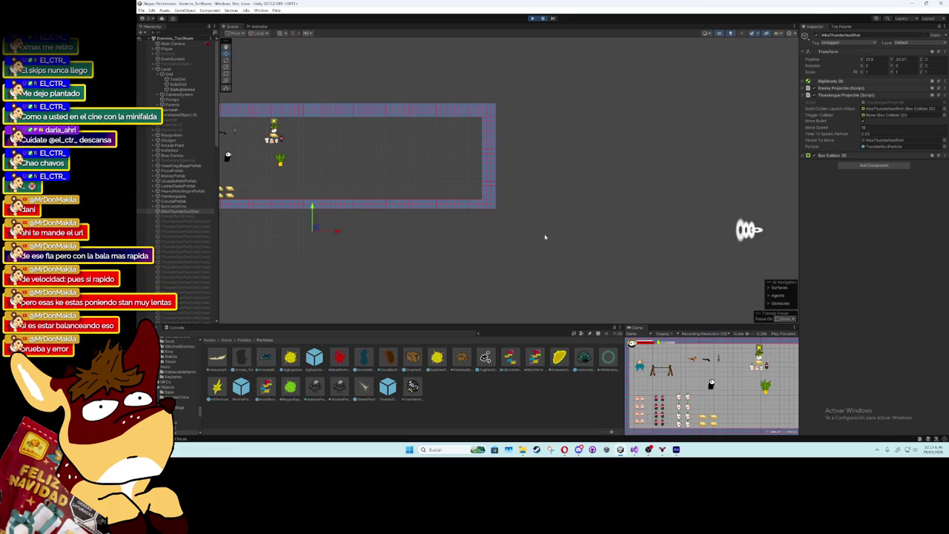
left_click(537, 18)
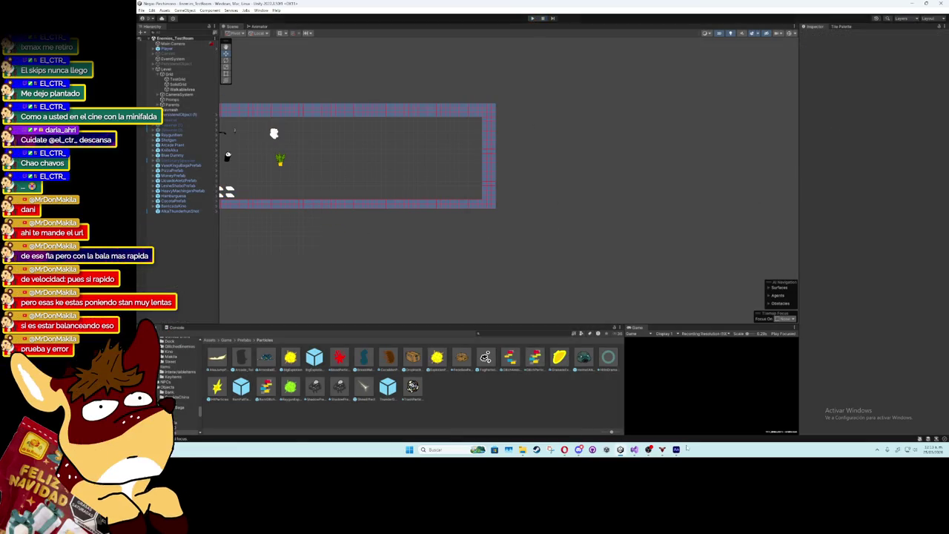
key("alt+Tab")
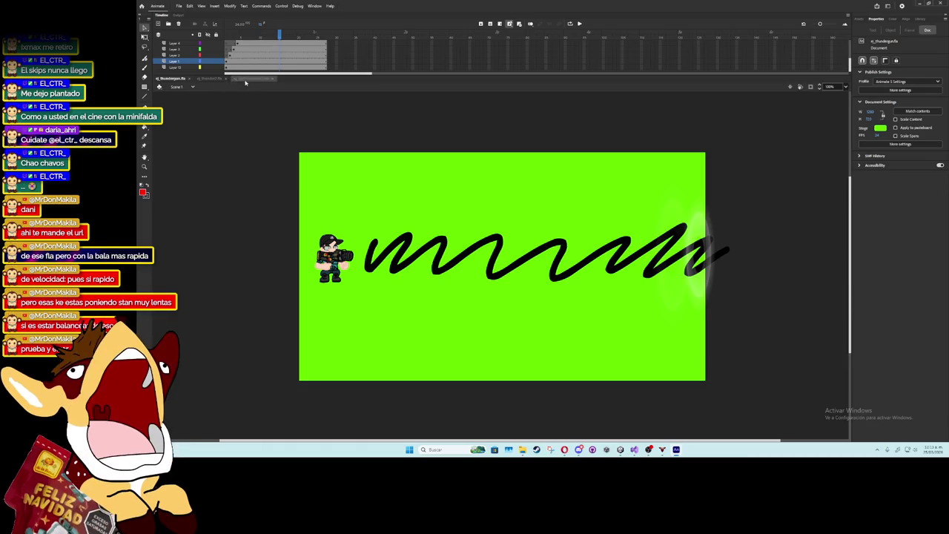
left_click(234, 40)
key("Return")
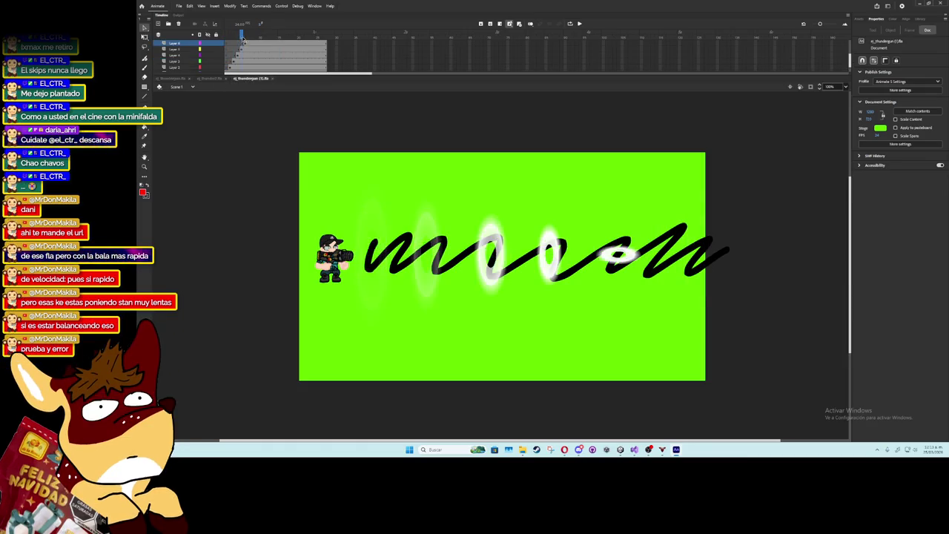
left_click_drag(228, 37, 241, 37)
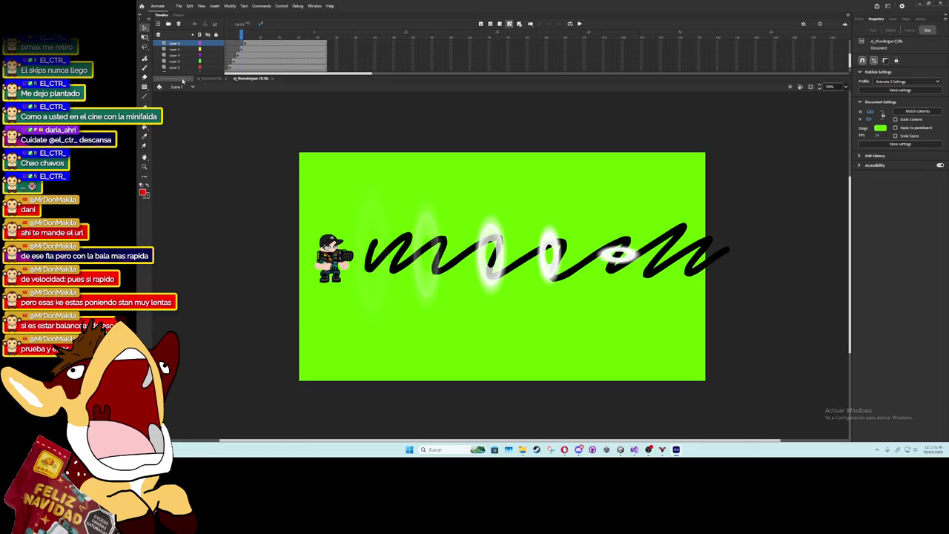
left_click(209, 67)
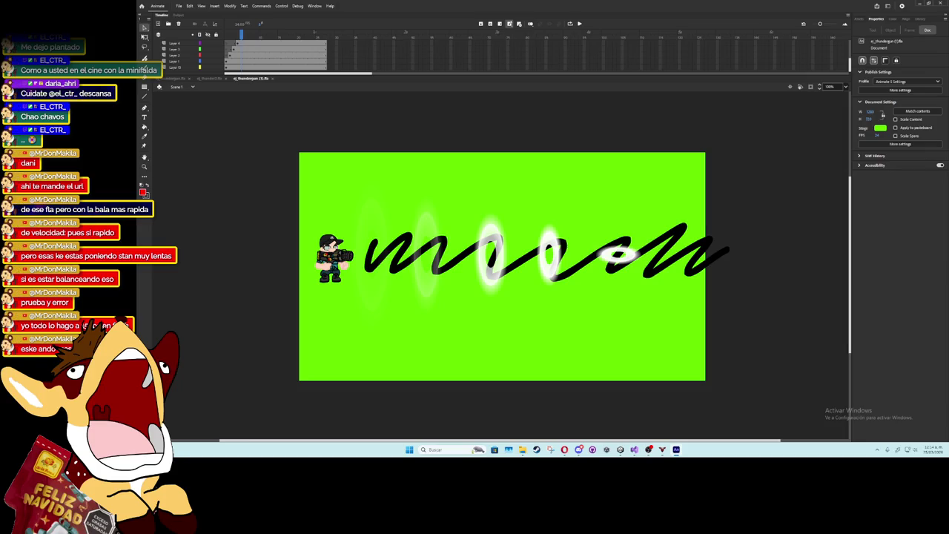
- Back in Unity, frame the whole level and select the thunder shot projectile
key("alt+Tab")
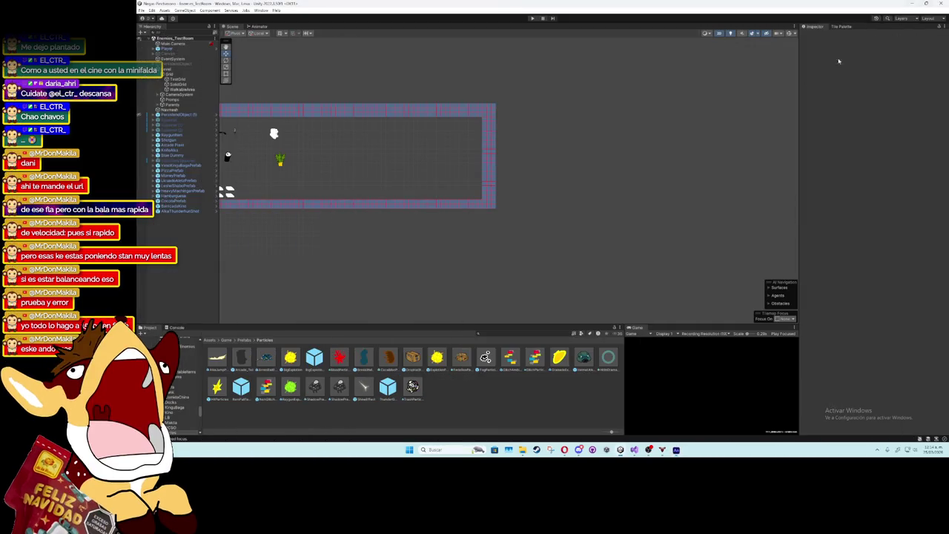
key("f")
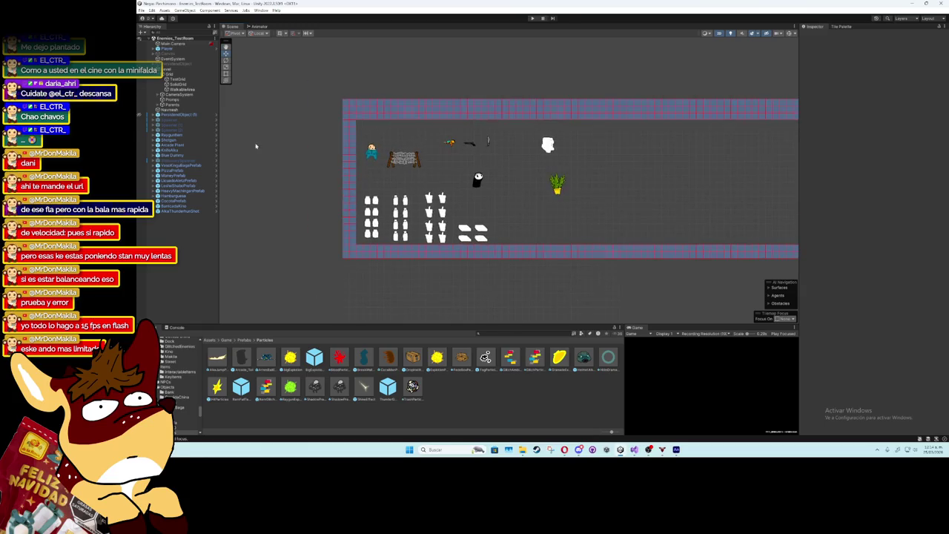
left_click(178, 212)
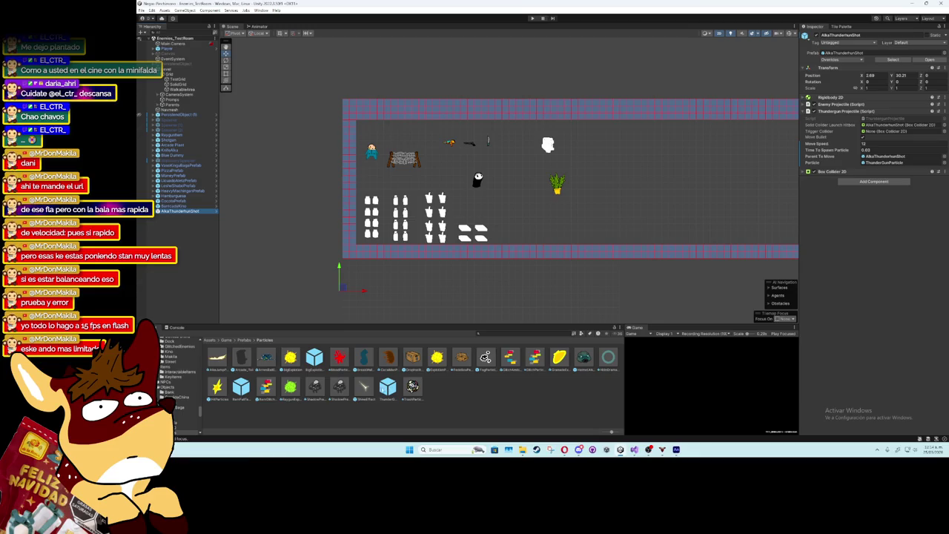
- Search the Project panel for 'Thunder' and open the ThunderGunParticle prefab
left_click(518, 333)
type("Particles")
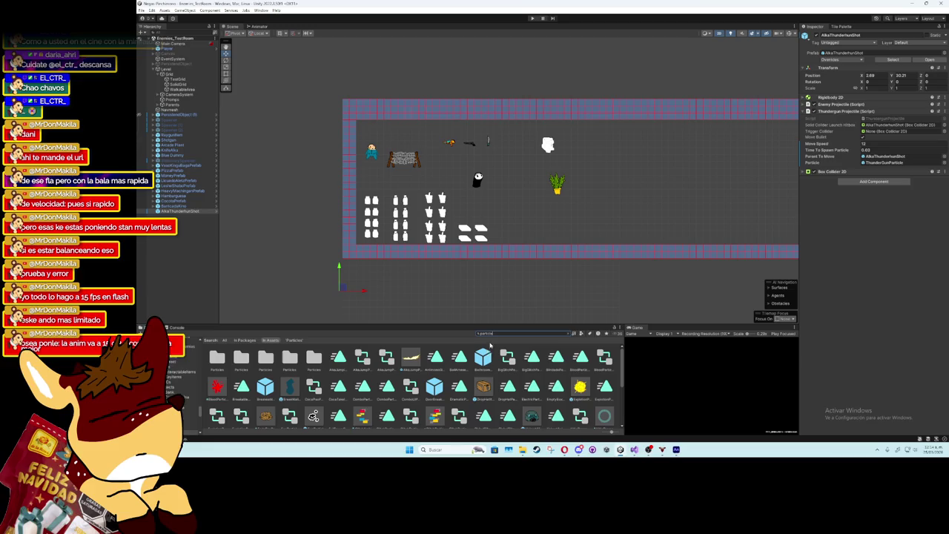
left_click_drag(518, 336, 475, 336)
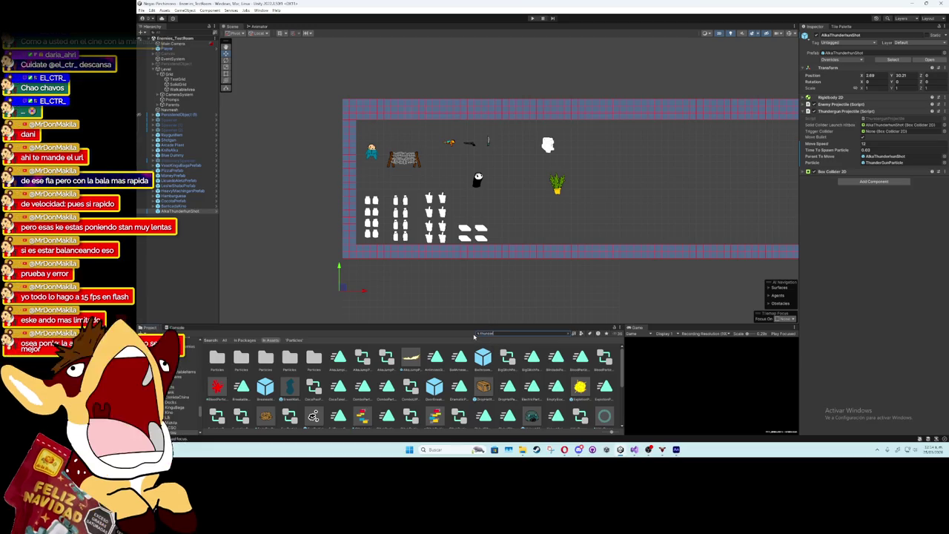
type("Thunder")
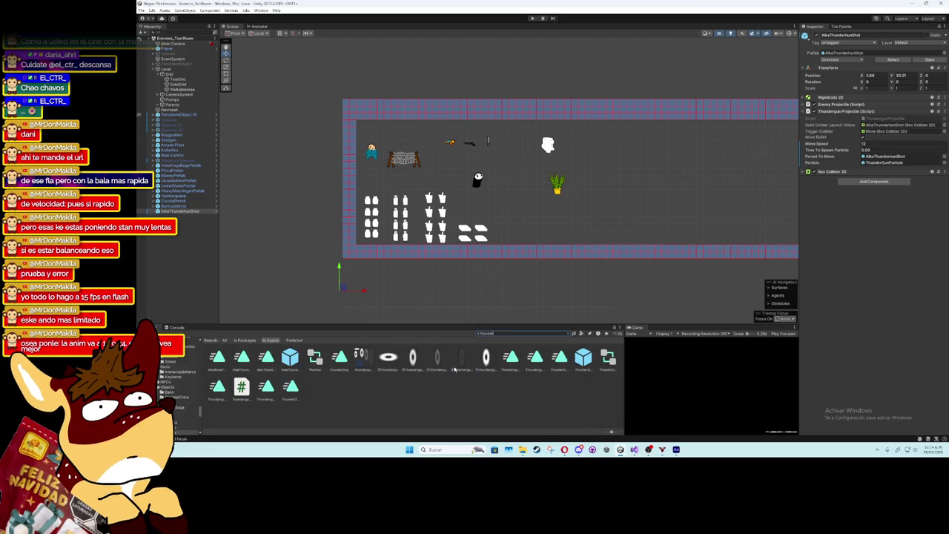
left_click(584, 359)
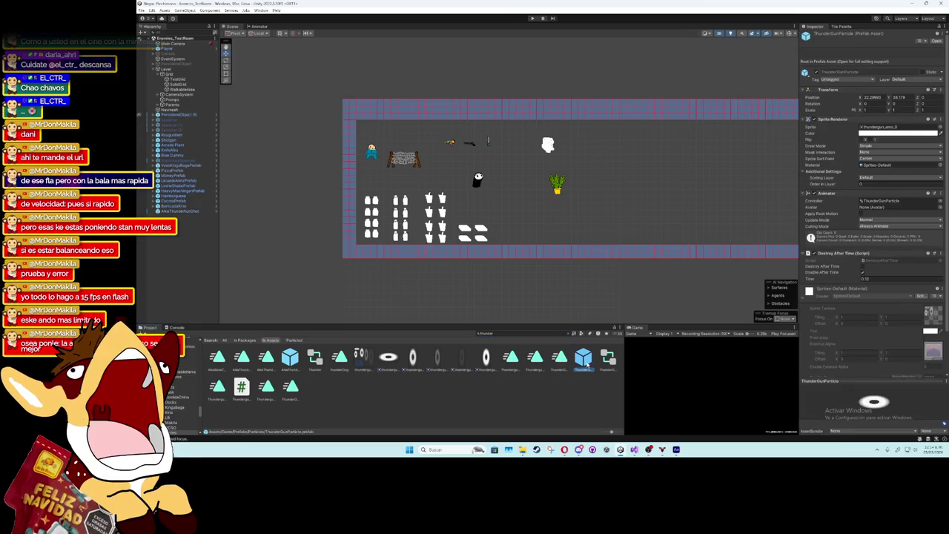
double_click(584, 359)
scroll(424, 244, "down", 5)
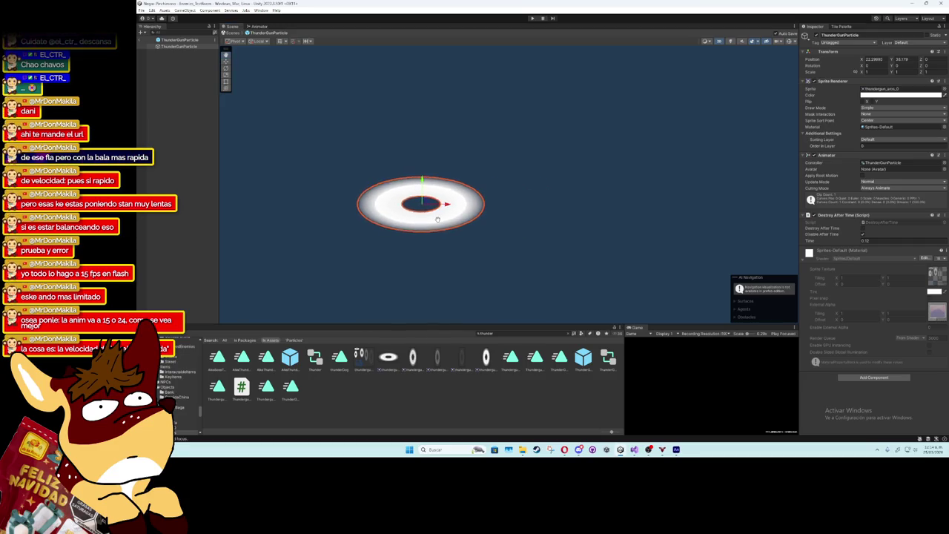
- Open Window > Animation > Animation, scrub the ring frames, and preview the loop
scroll(457, 245, "up", 2)
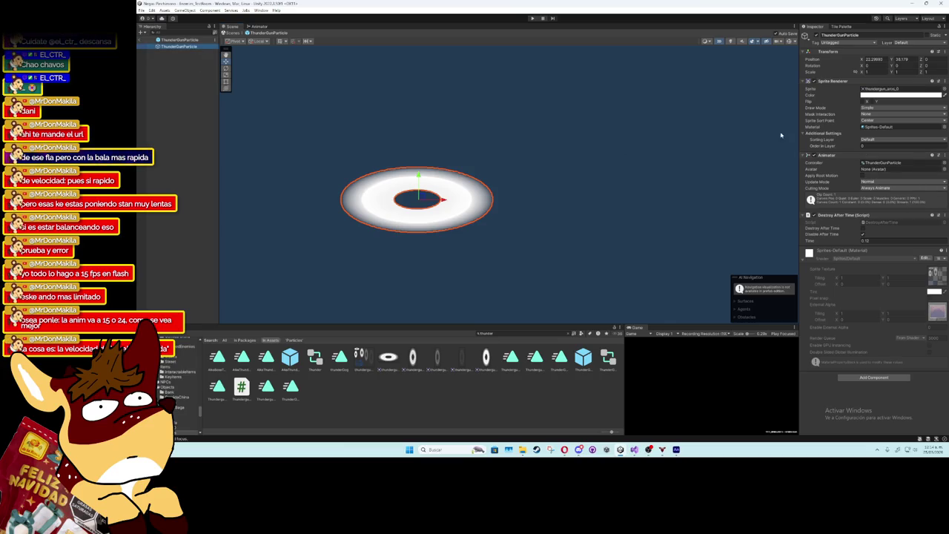
left_click(261, 13)
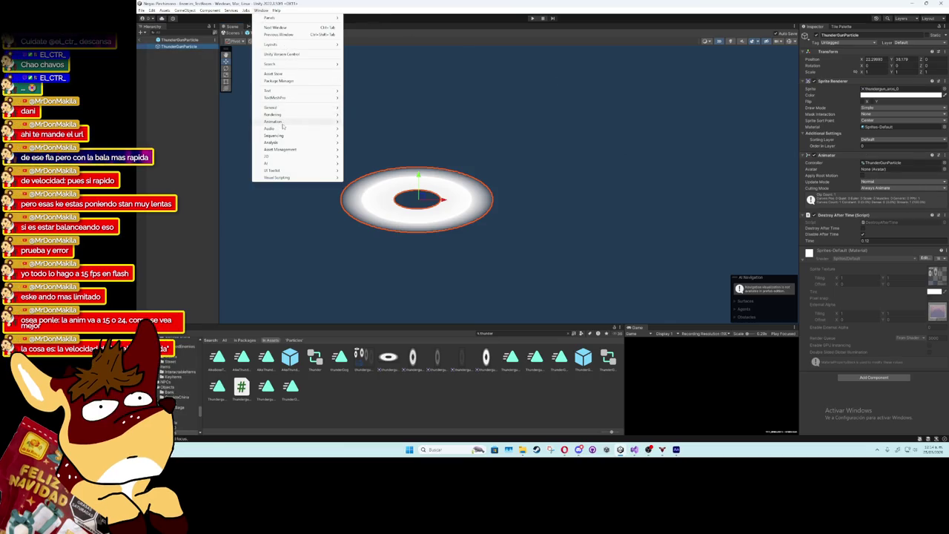
mouse_move(304, 121)
left_click(361, 121)
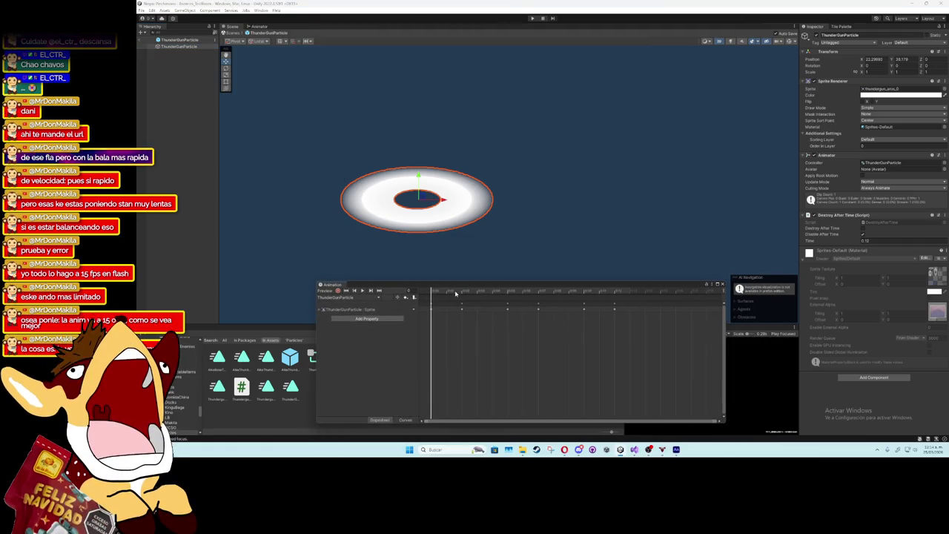
left_click_drag(456, 294, 604, 279)
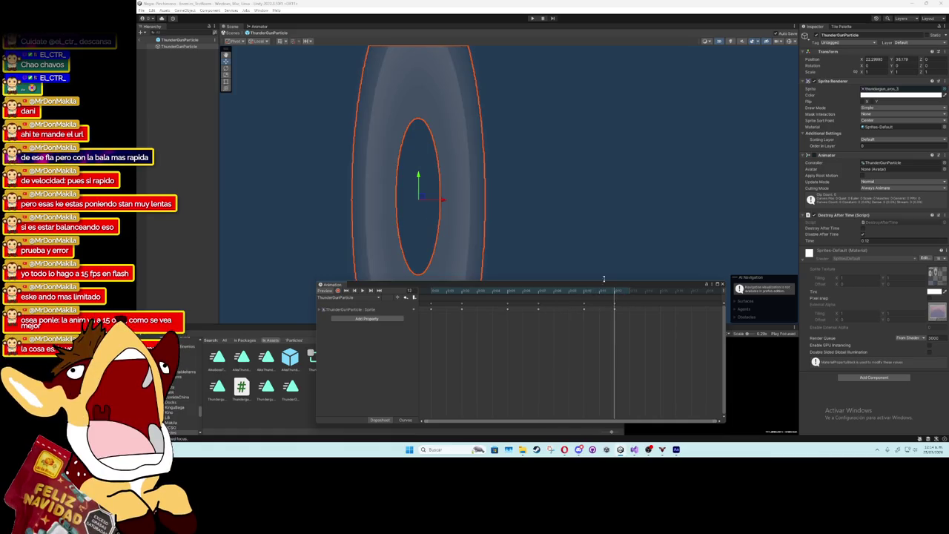
scroll(586, 262, "down", 5)
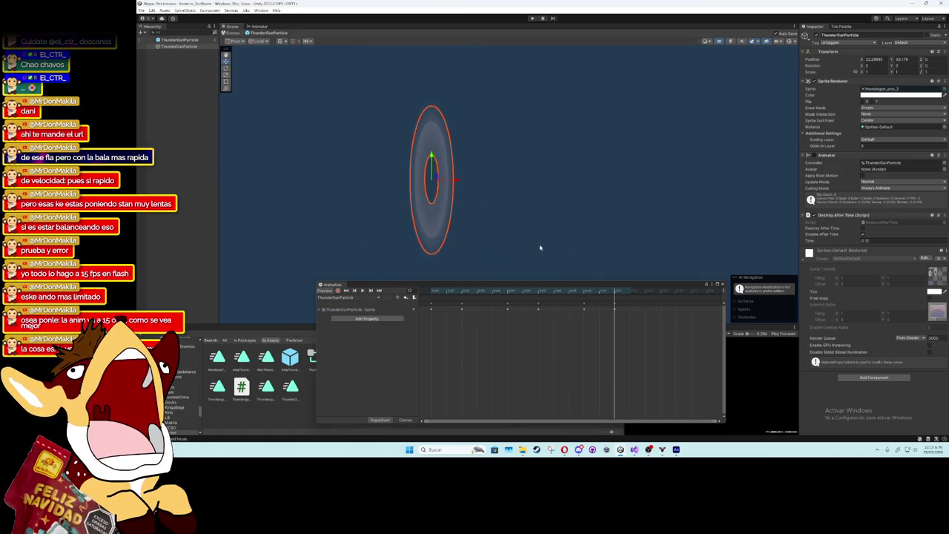
left_click_drag(544, 248, 483, 244)
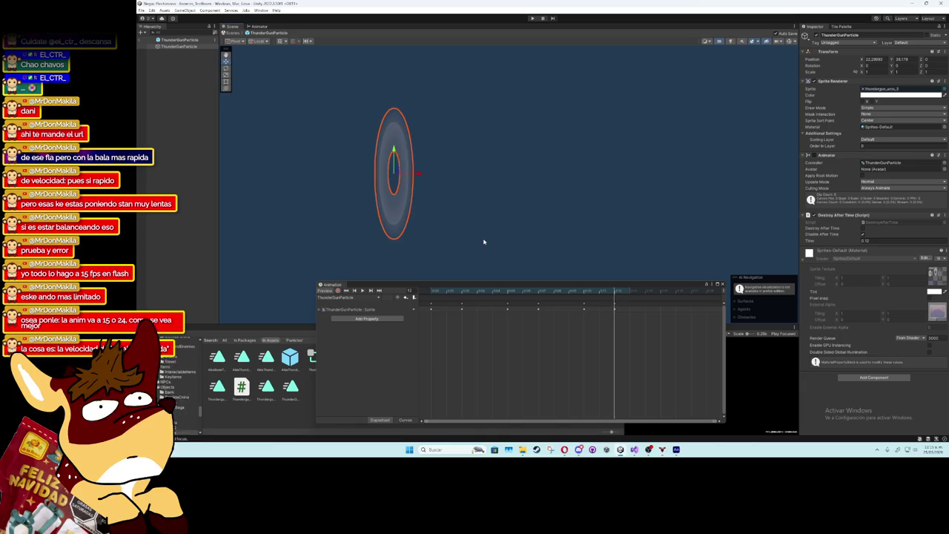
left_click(365, 293)
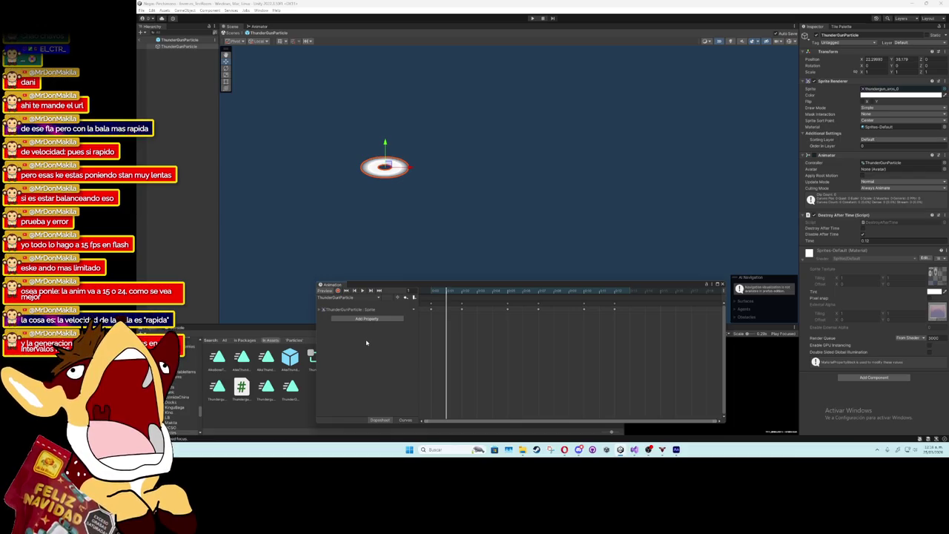
- Zoom out the dopesheet, box-select all ring keyframes, compress them shorter, and preview
scroll(437, 357, "down", 3)
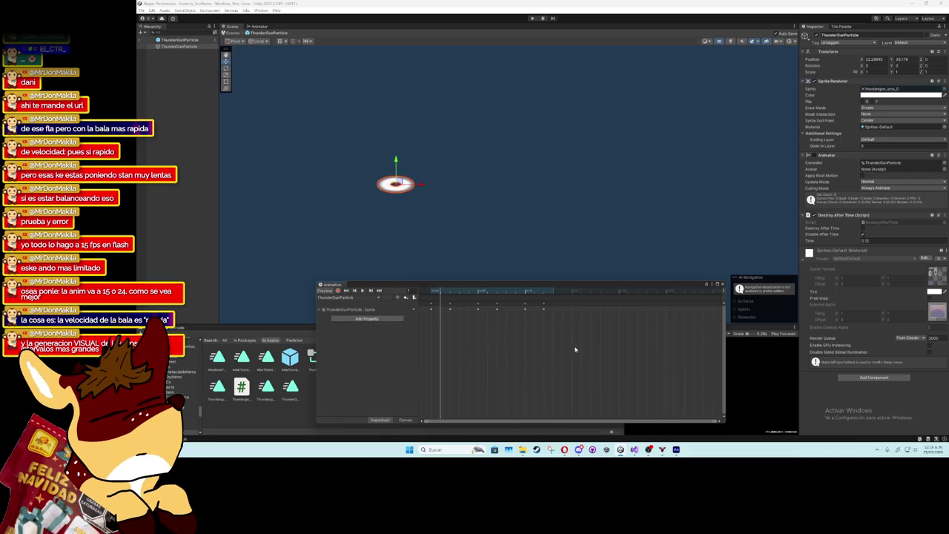
scroll(550, 329, "down", 3)
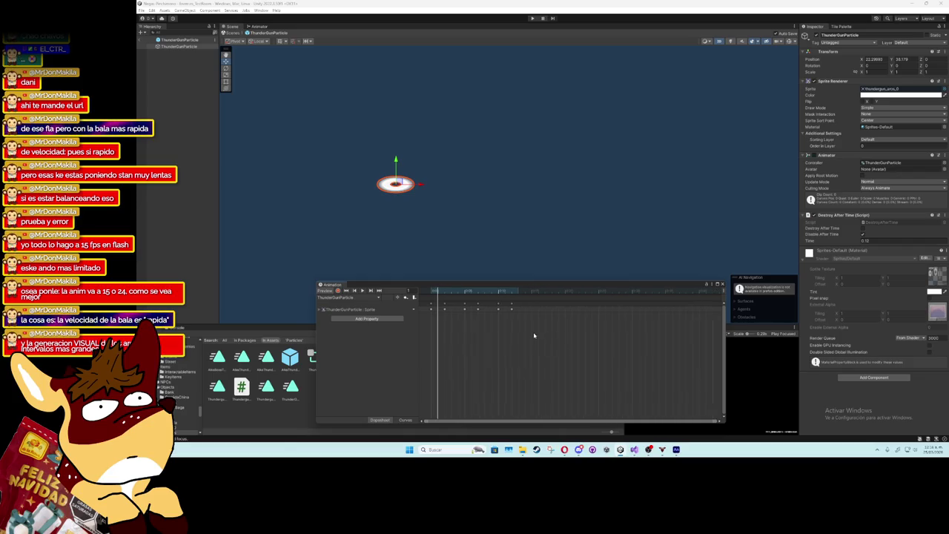
scroll(535, 335, "down", 2)
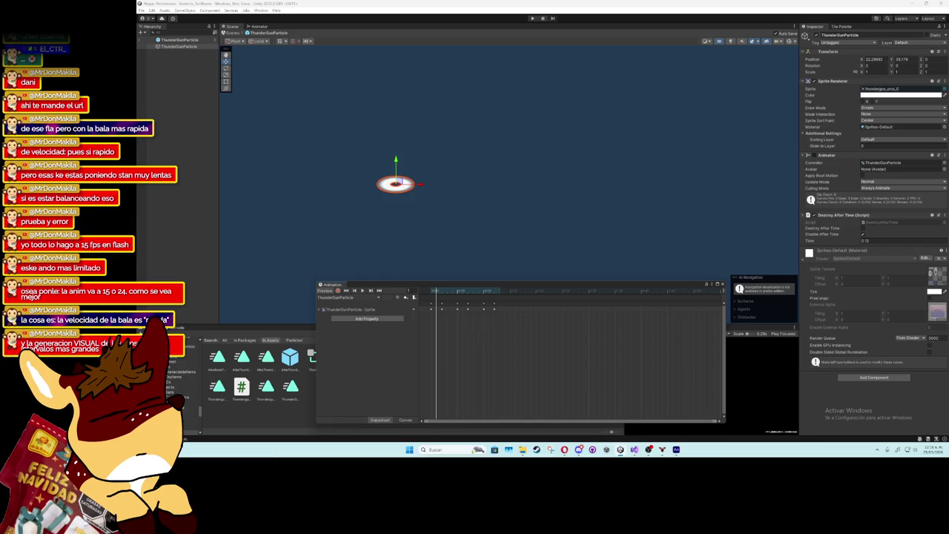
left_click_drag(501, 319, 427, 300)
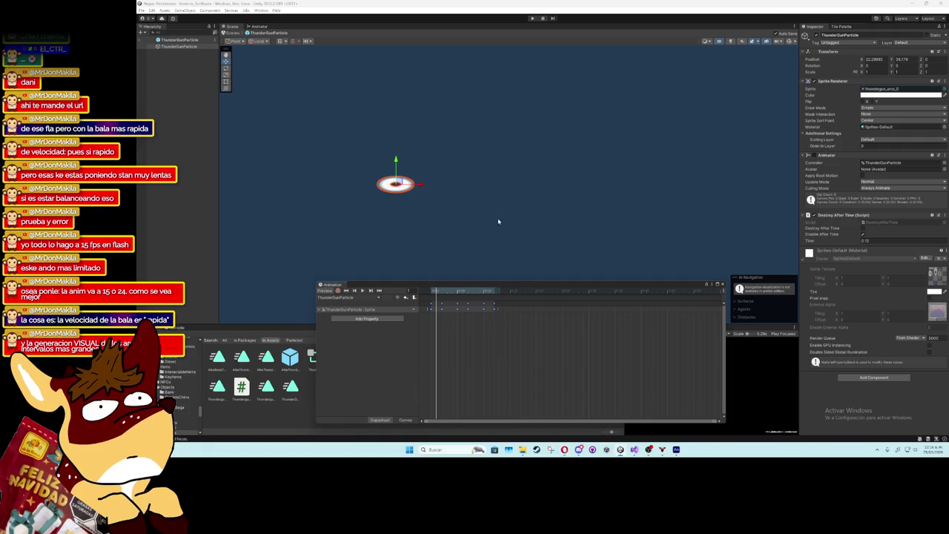
left_click_drag(515, 327, 420, 299)
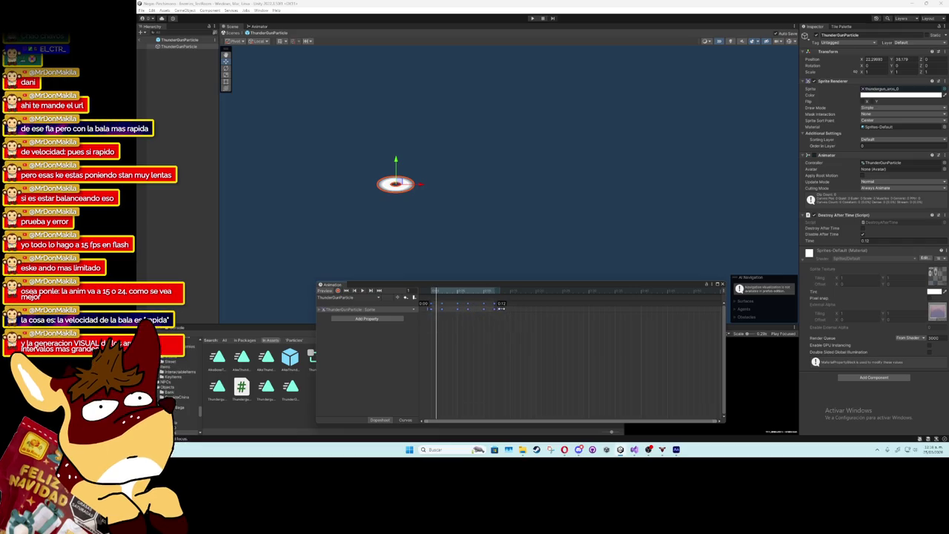
left_click(362, 291)
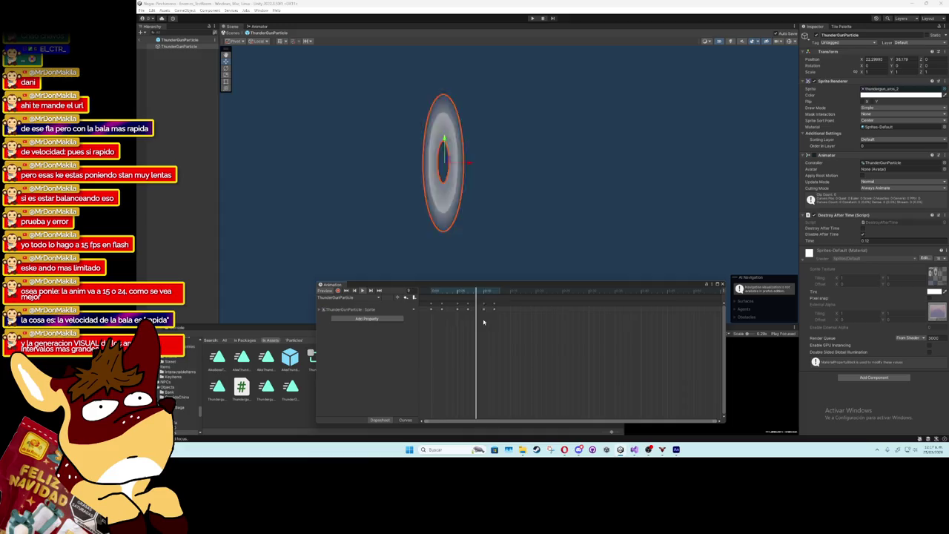
- Reselect ThunderGunParticle, reposition the Animation window, and replay the ring from an earlier frame
left_click(196, 170)
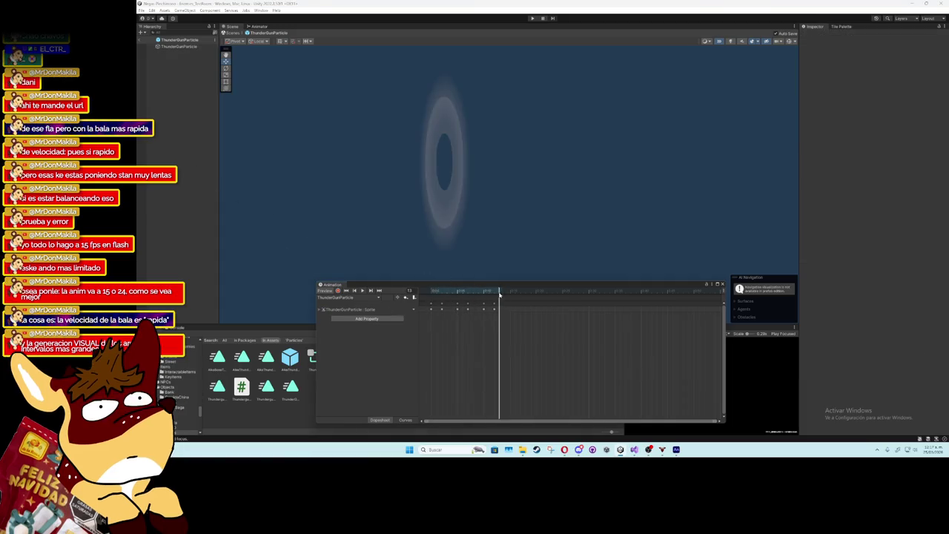
mouse_move(505, 276)
left_mouse_down()
mouse_move(541, 149)
mouse_move(538, 248)
left_mouse_up()
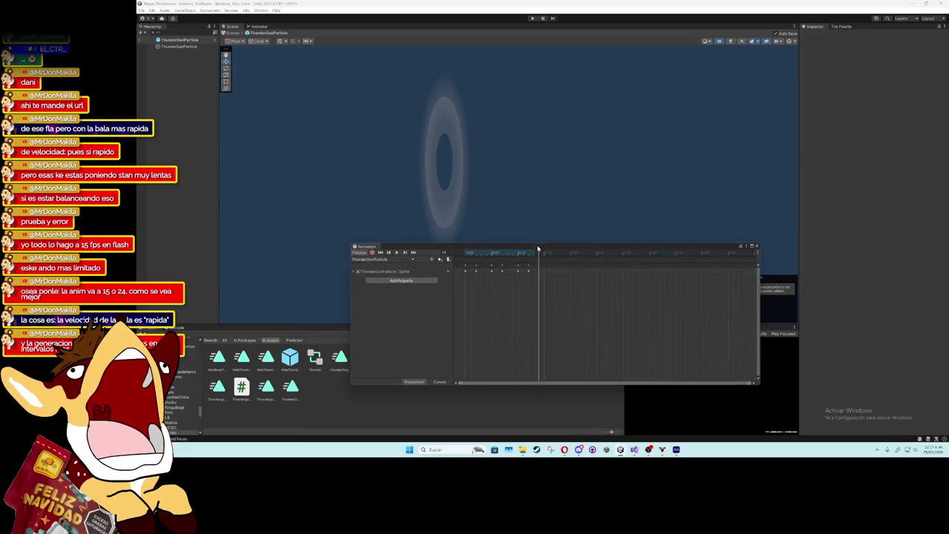
left_click(158, 46)
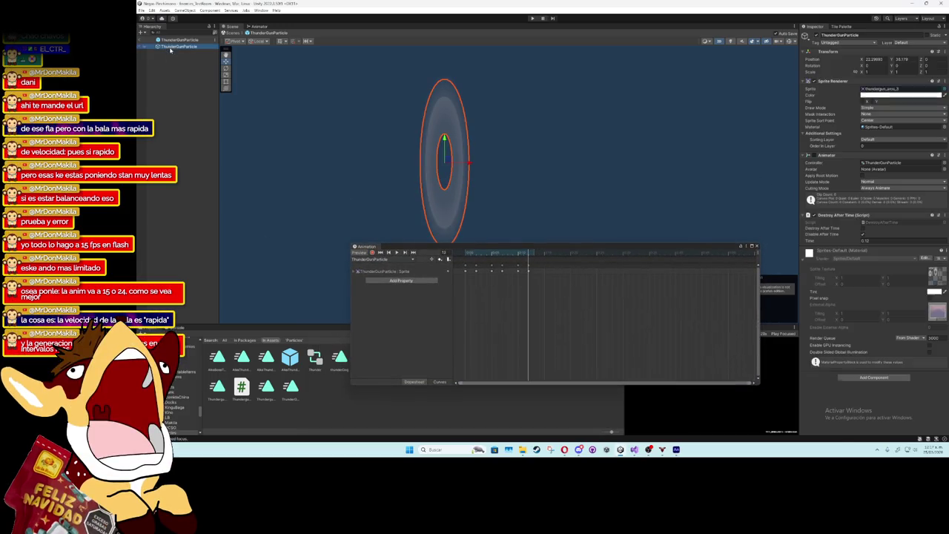
left_click(902, 88)
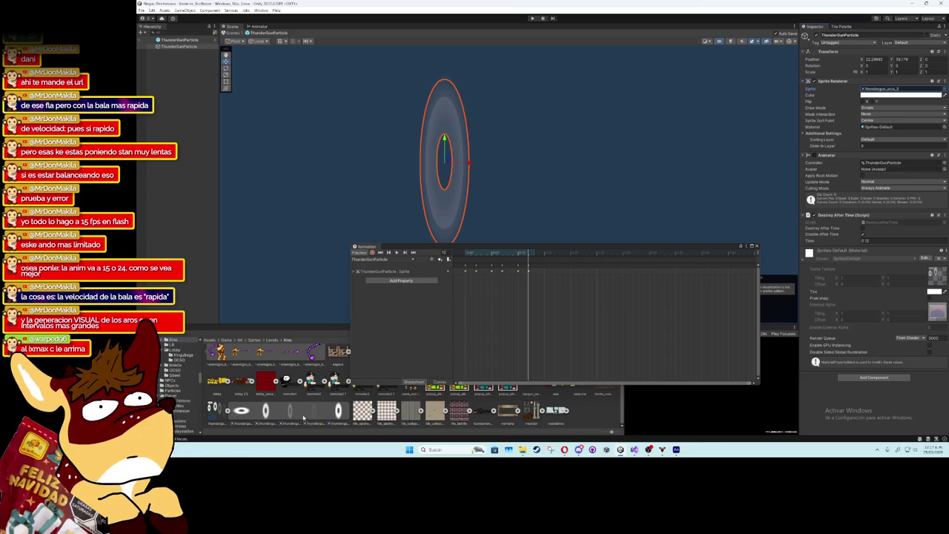
left_click_drag(522, 254, 465, 254)
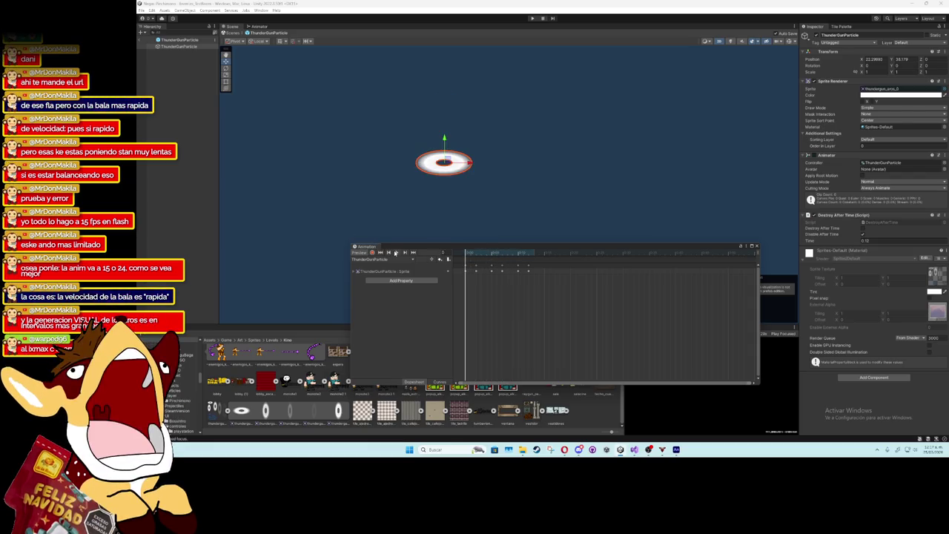
left_click(395, 253)
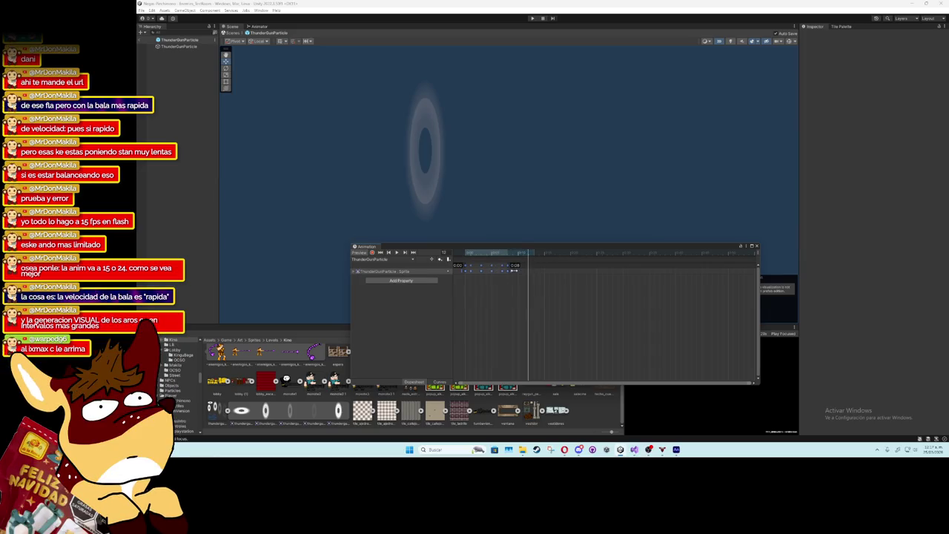
- Move a single ring keyframe from 0:04 to 0:05 and preview the retimed animation
left_click(510, 286)
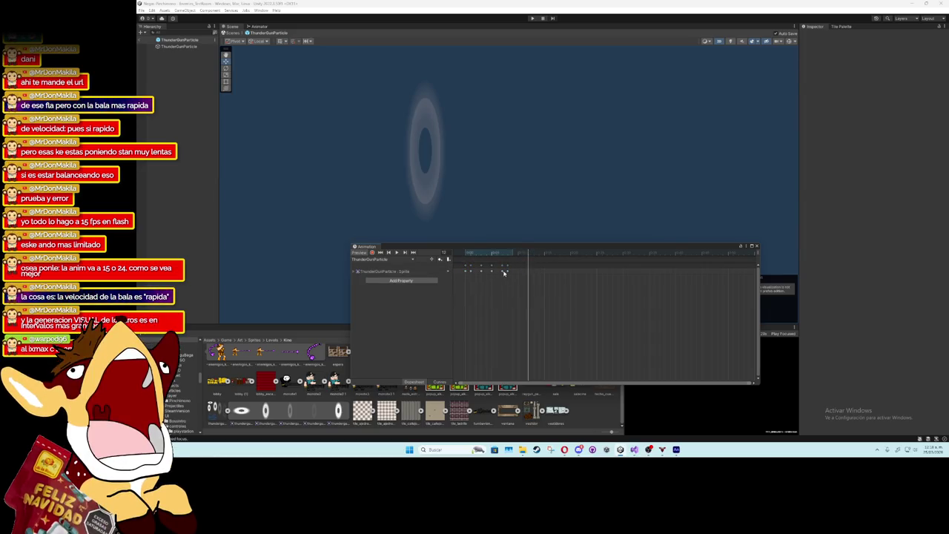
left_click(503, 272)
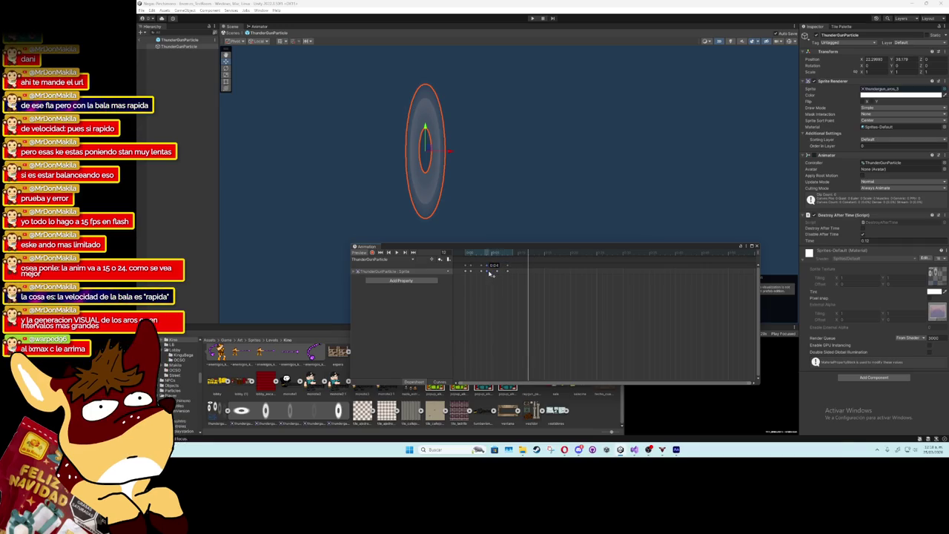
left_click_drag(490, 273, 492, 273)
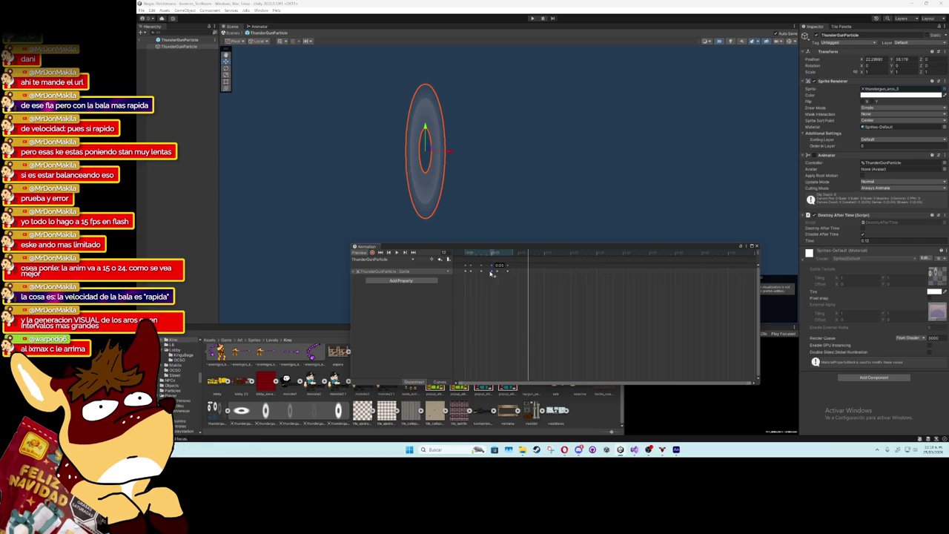
left_click(397, 253)
left_click(196, 174)
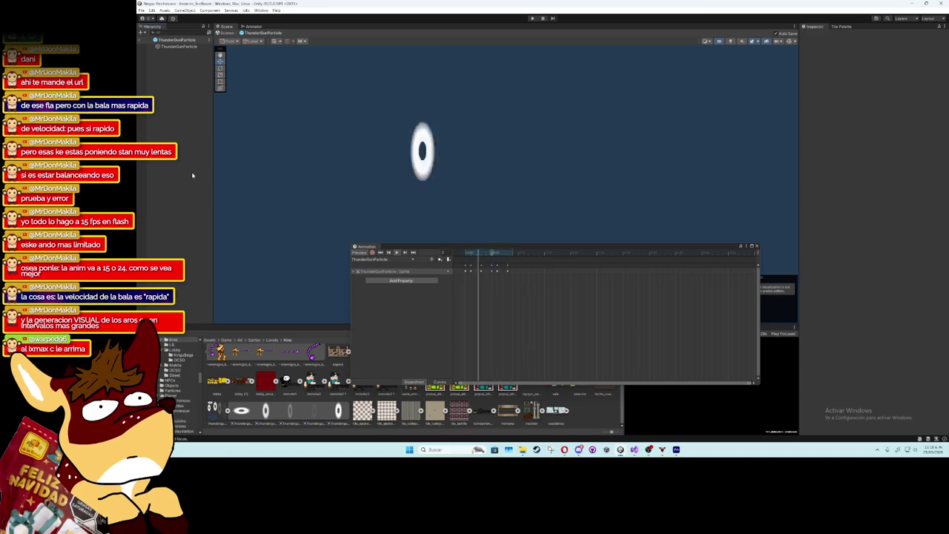
left_click_drag(456, 249, 613, 237)
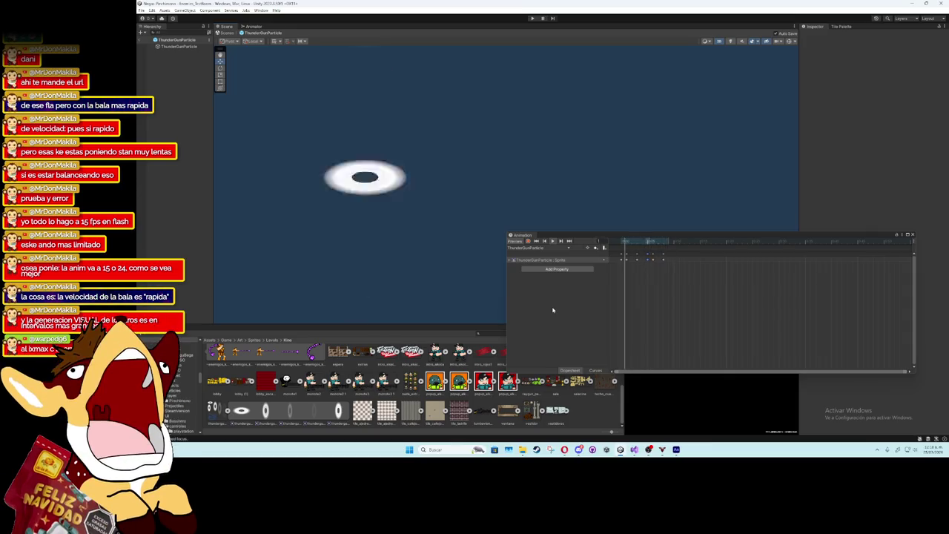
- Close the Animation window, return to Enemies_TestRoom, select AikaThunderShot, and enter play mode
left_click(821, 185)
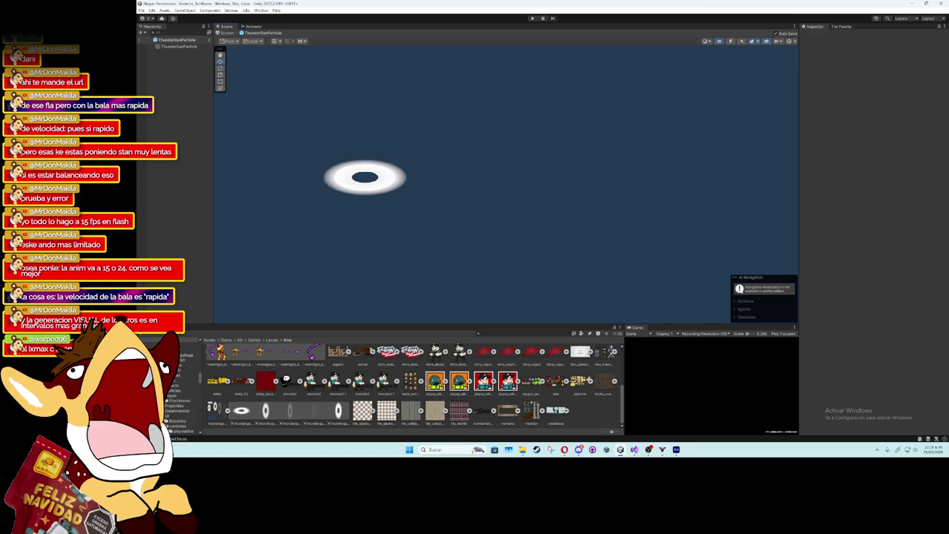
left_click(142, 41)
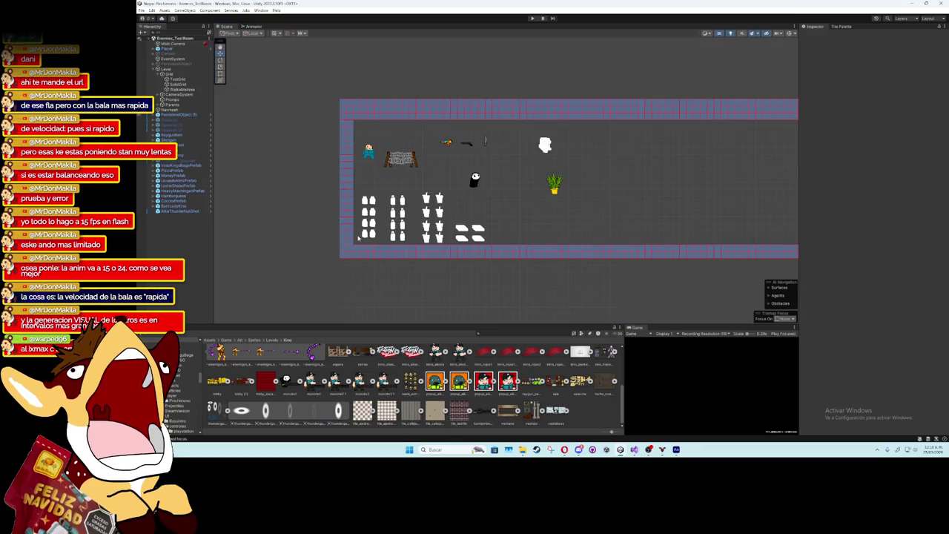
left_click(178, 211)
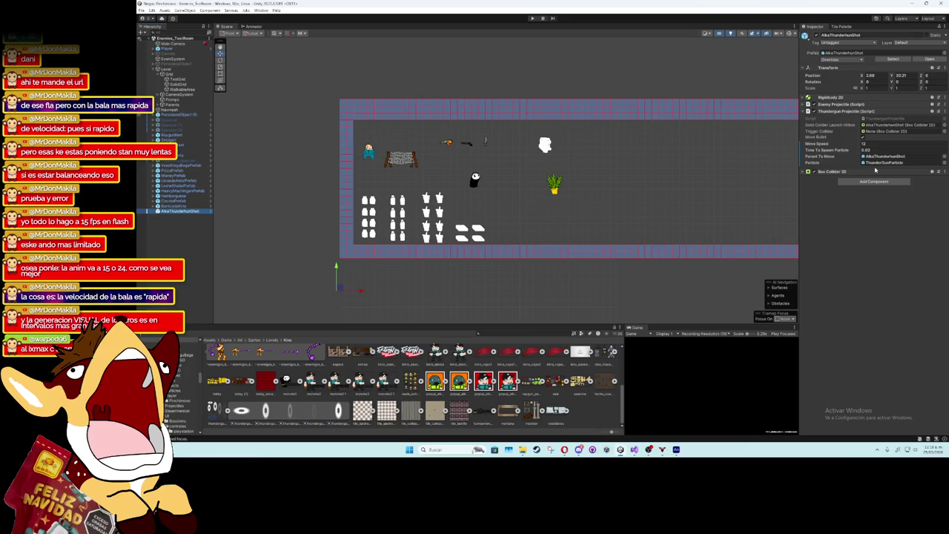
scroll(710, 200, "down", 2)
scroll(710, 200, "up", 3)
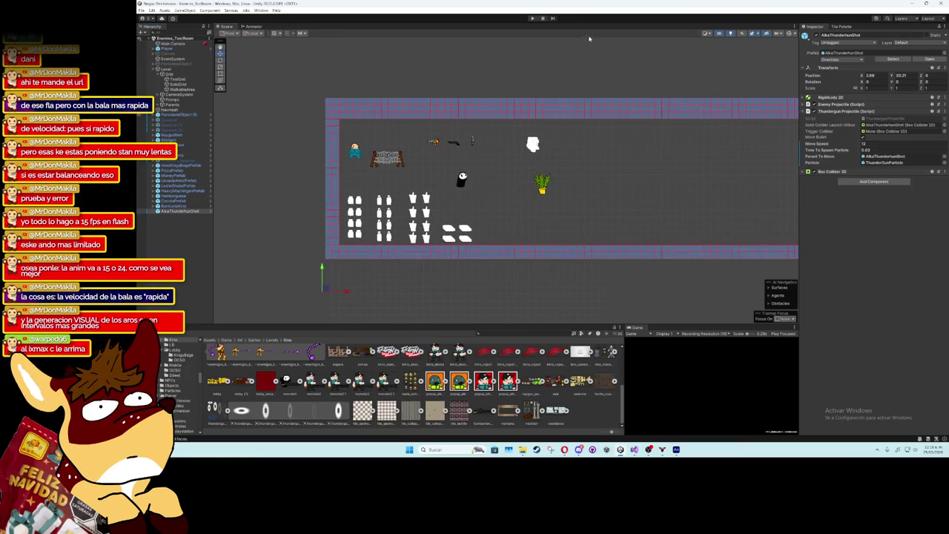
left_click(532, 18)
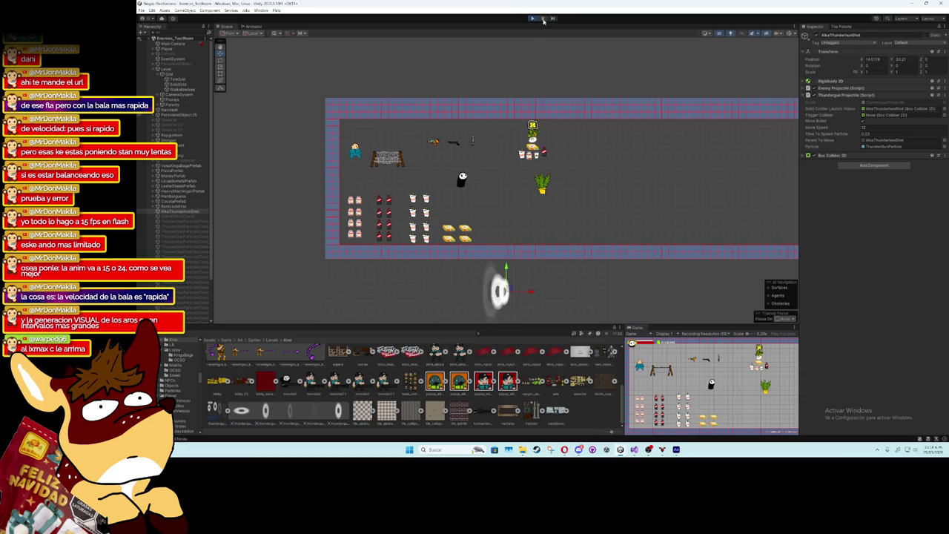
- Frame and follow the projectile, resume the game, confirm Move Speed 10, then stop
key("f")
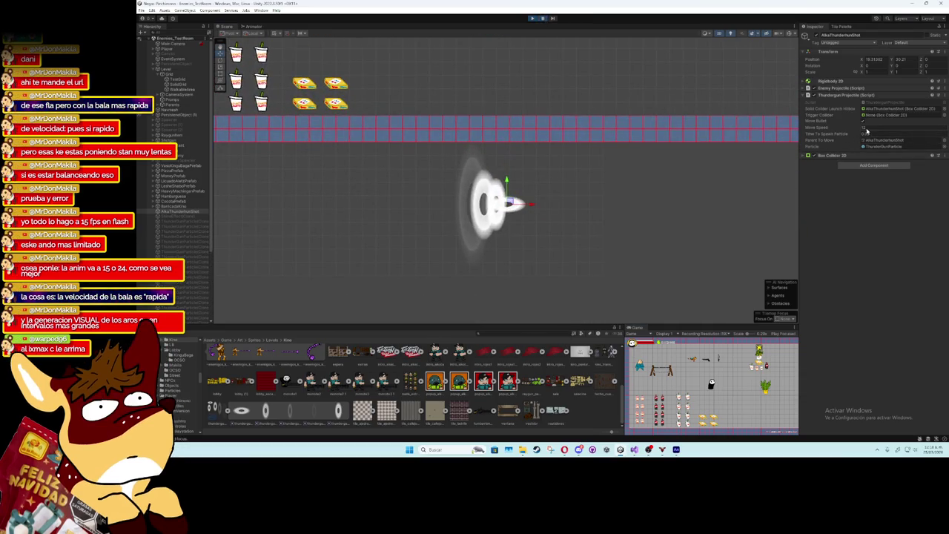
scroll(644, 181, "down", 2)
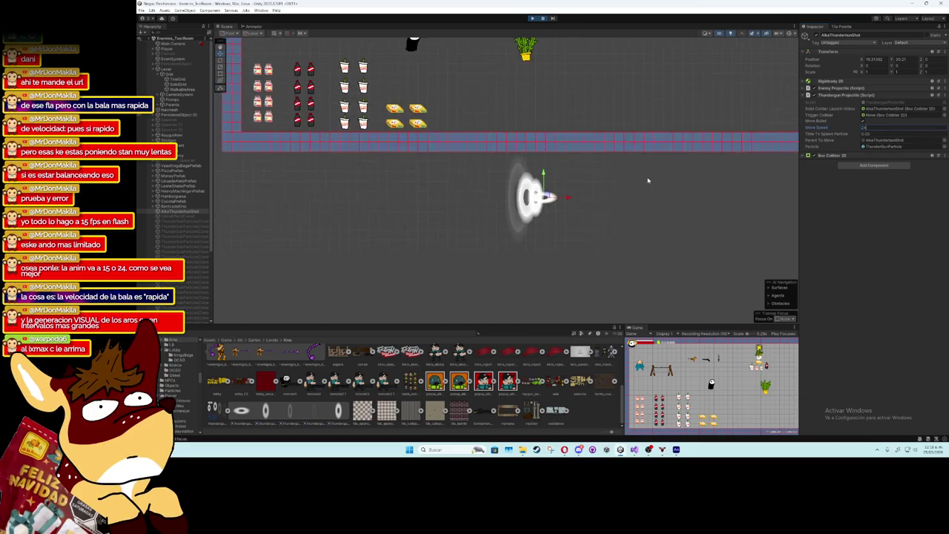
left_click_drag(643, 182, 483, 178)
left_click(544, 20)
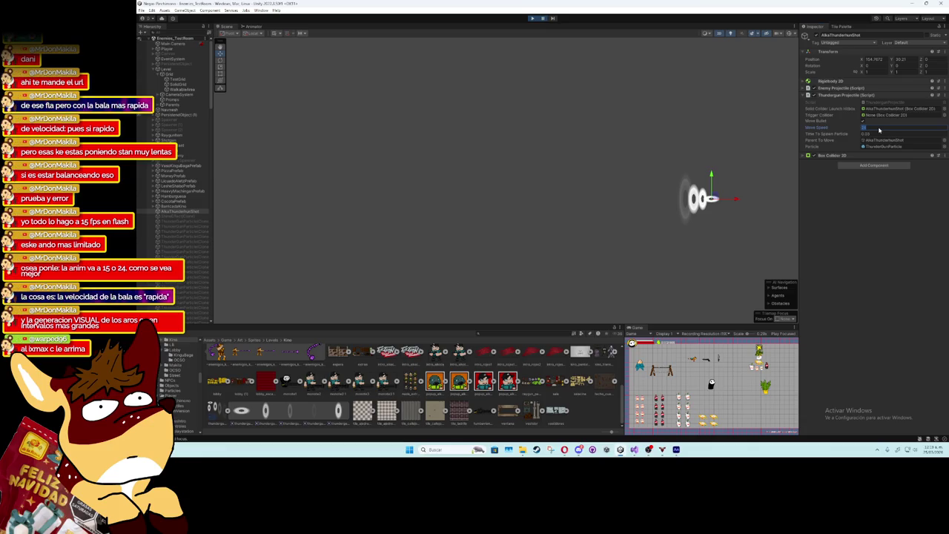
key("Return")
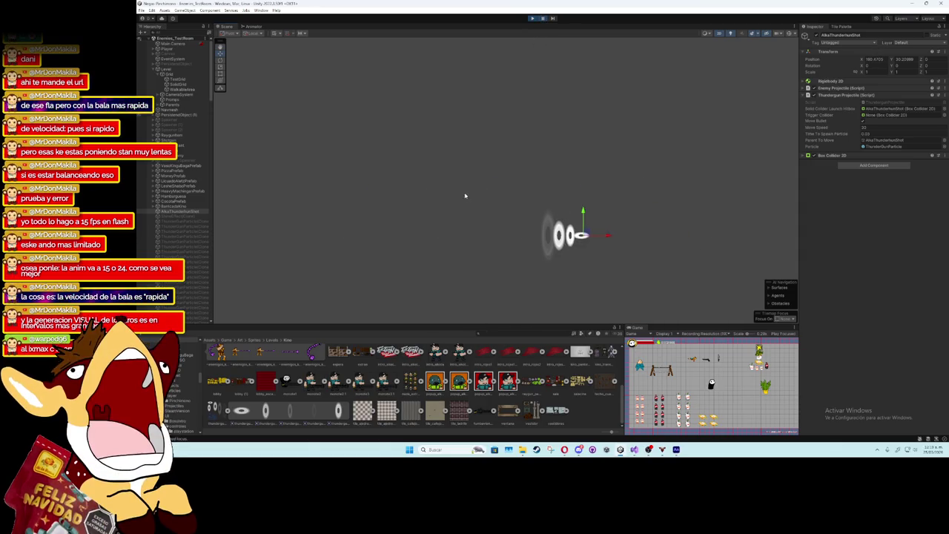
left_click(532, 17)
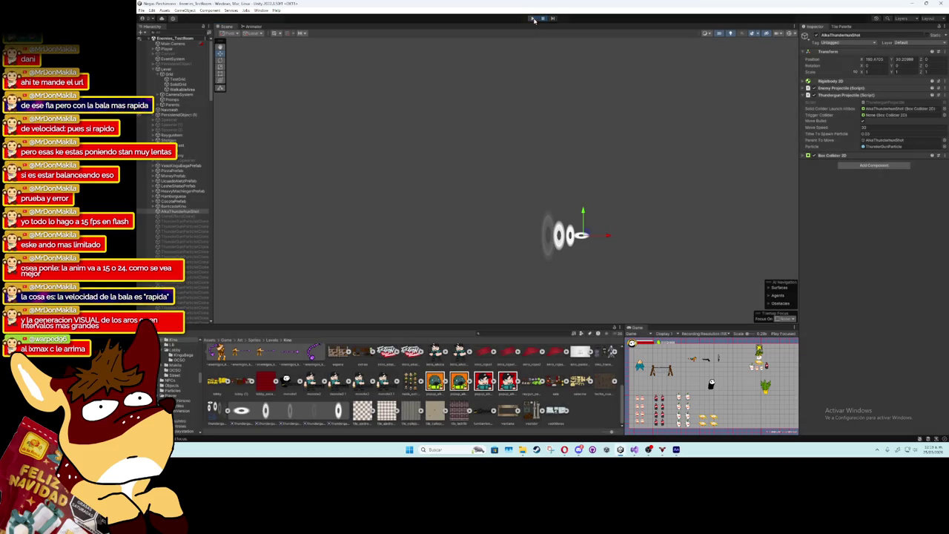
- Set the thunder shot to Move Speed 30 and 0.04 spawn time, then frame it
left_click(174, 211)
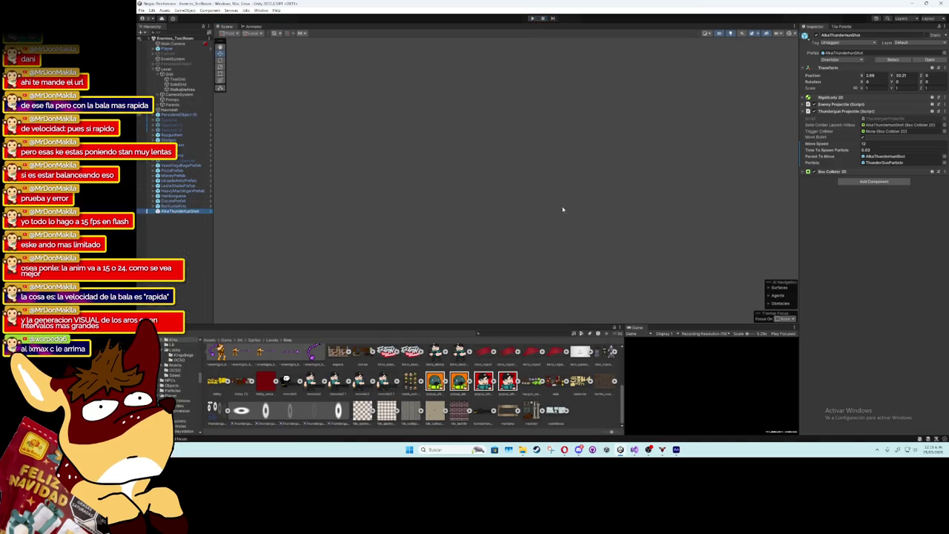
left_click(874, 151)
type("0.04")
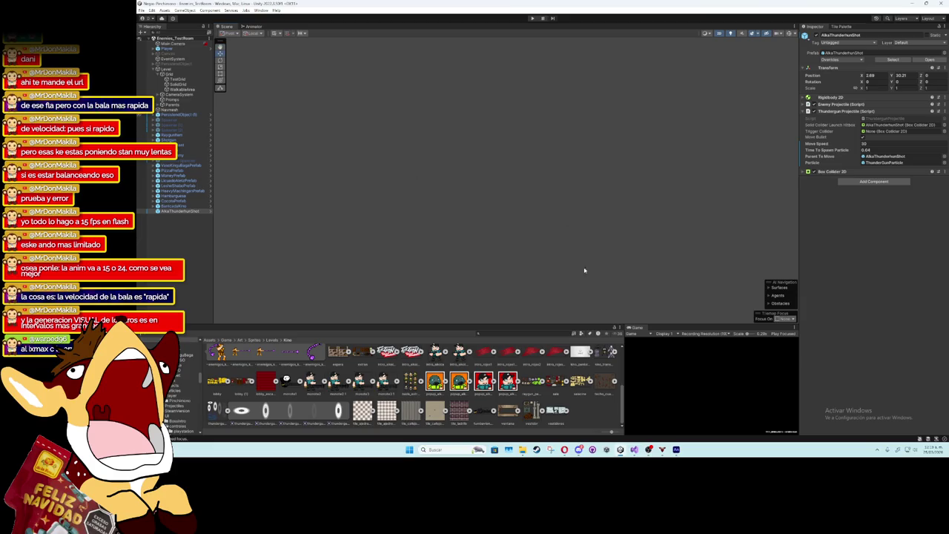
double_click(173, 212)
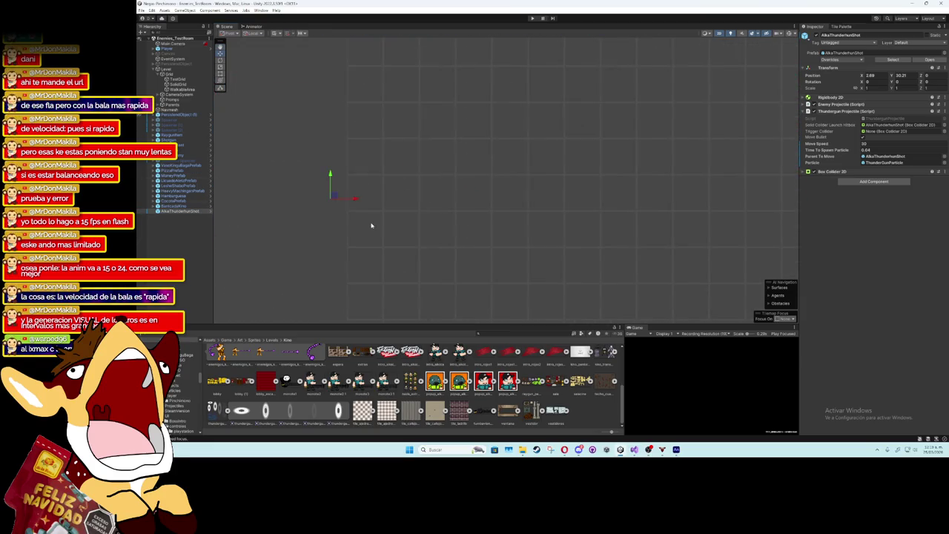
left_click_drag(502, 217, 488, 206)
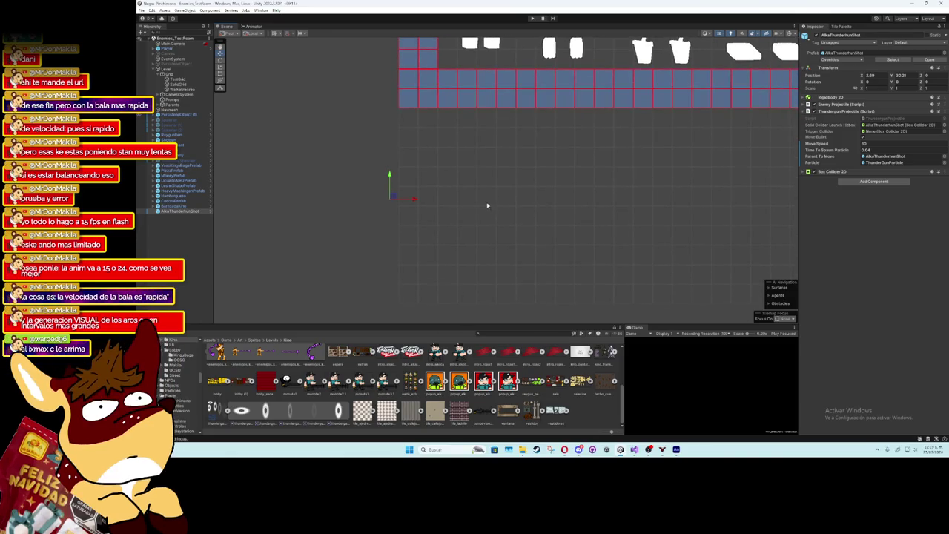
scroll(487, 205, "down", 5)
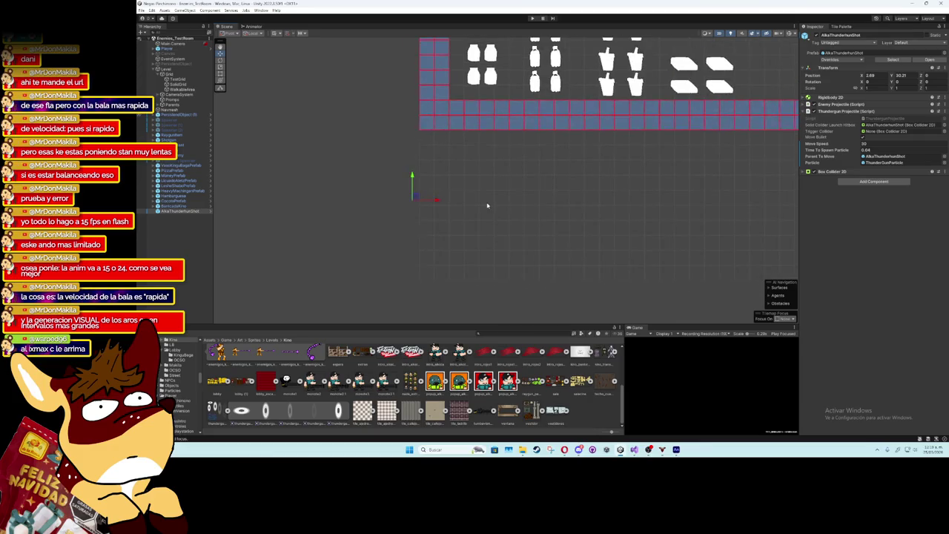
- Enter play mode and drag the thunder shot back to the left of the room
left_click_drag(411, 224, 534, 226)
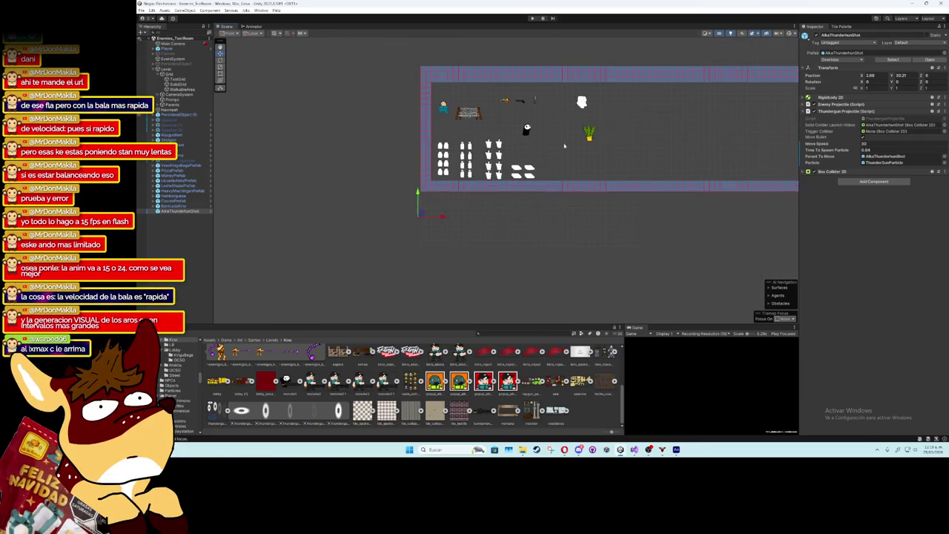
left_click(532, 19)
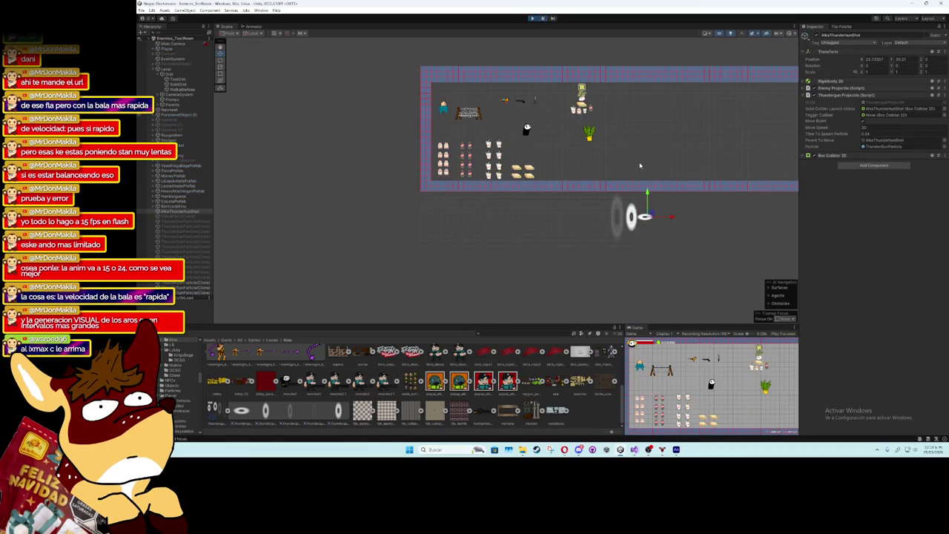
left_click_drag(640, 163, 439, 149)
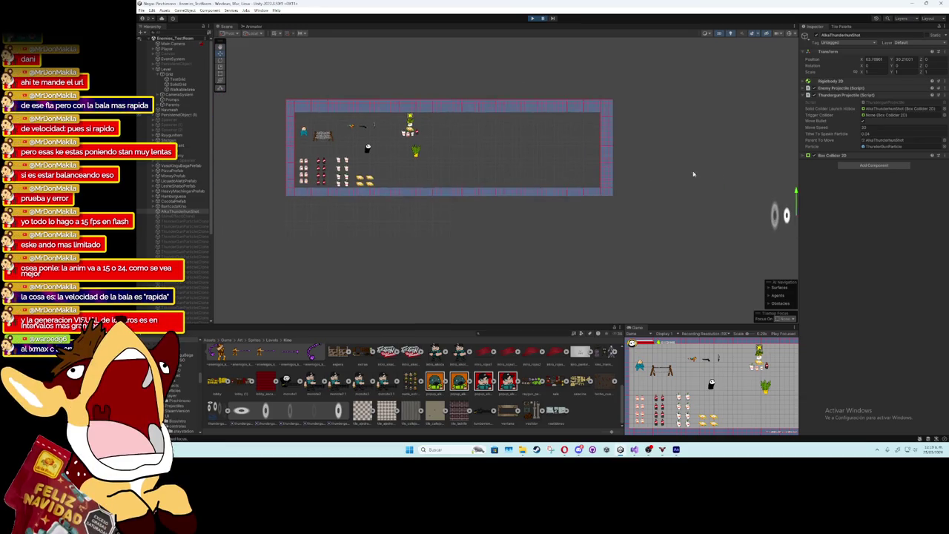
left_click_drag(787, 216, 274, 218)
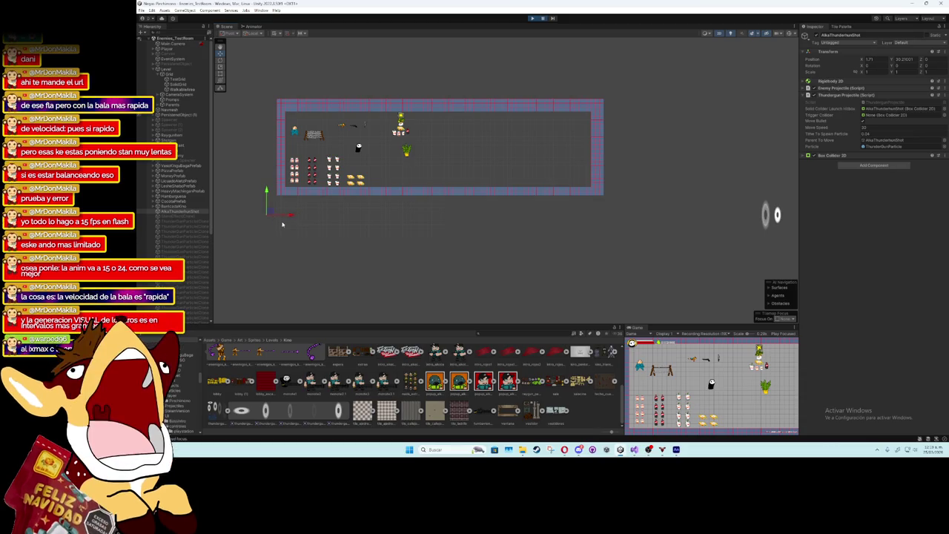
- Resume the game, keep the flying shot framed, and reset it to the left start twice
scroll(284, 225, "up", 1)
scroll(319, 222, "up", 3)
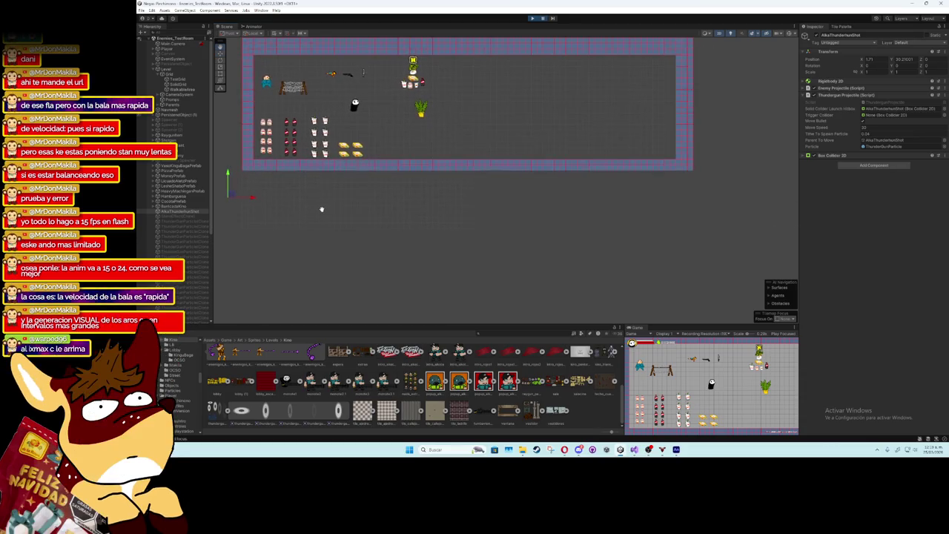
left_click(544, 20)
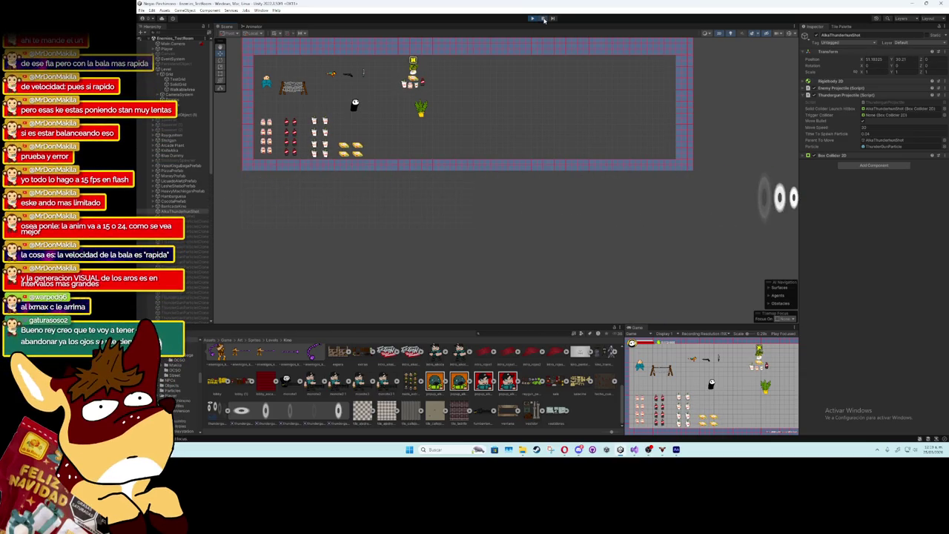
key("shift+f")
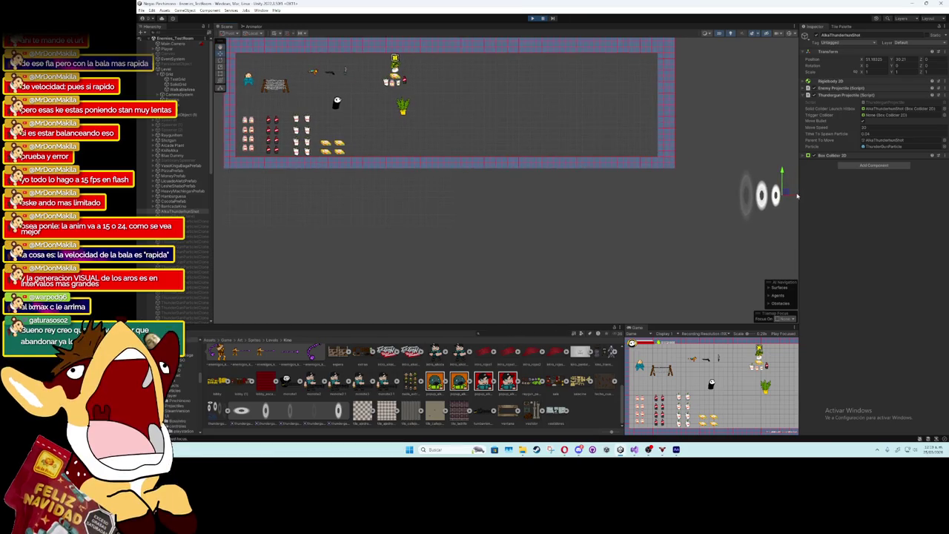
mouse_move(795, 197)
left_mouse_down()
mouse_move(307, 200)
mouse_move(234, 212)
left_mouse_up()
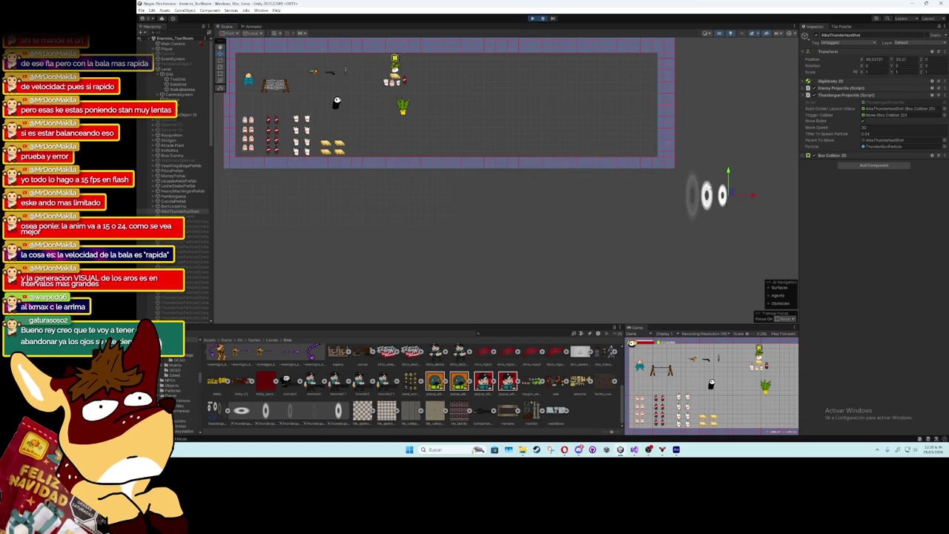
left_click_drag(624, 210, 234, 206)
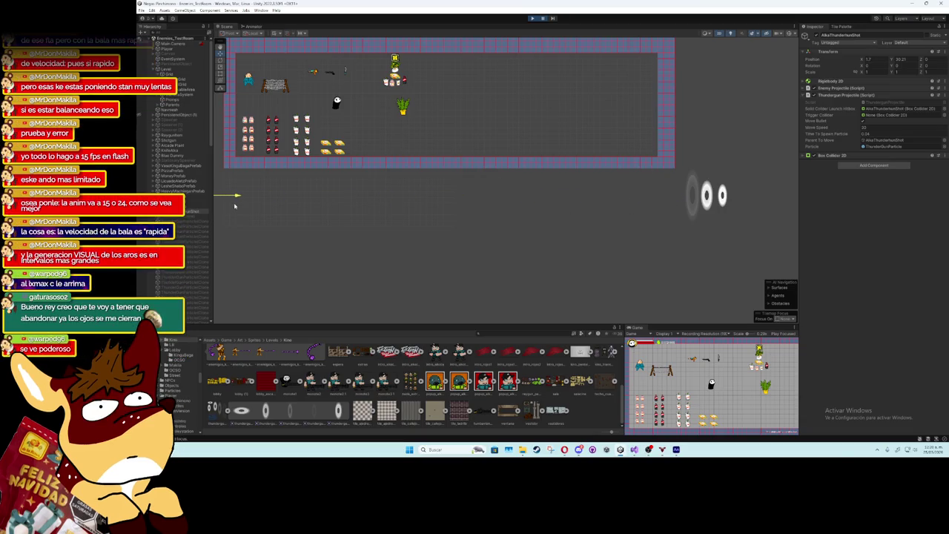
- Relaunch the thunder shot from the far left, then pause mid-flight
left_click(542, 19)
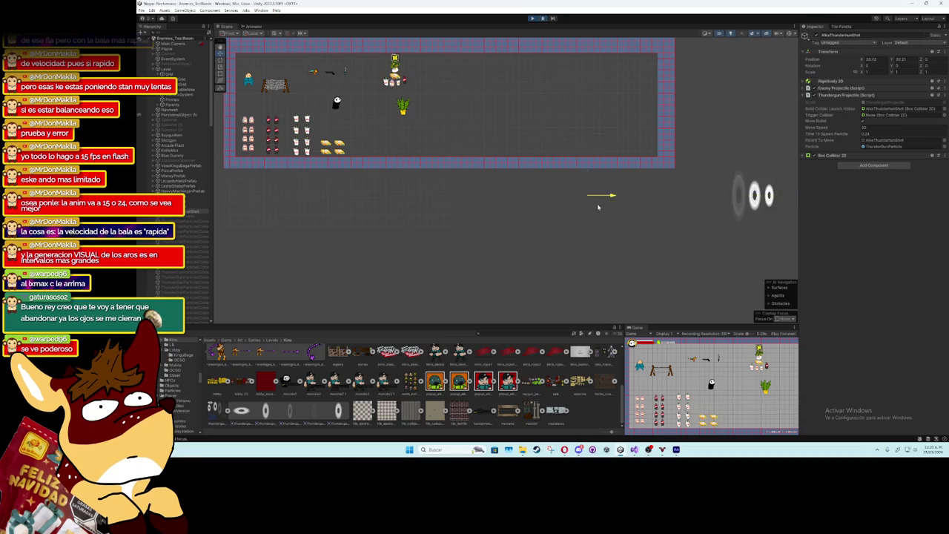
left_click_drag(599, 207, 426, 208)
left_click_drag(238, 202, 236, 203)
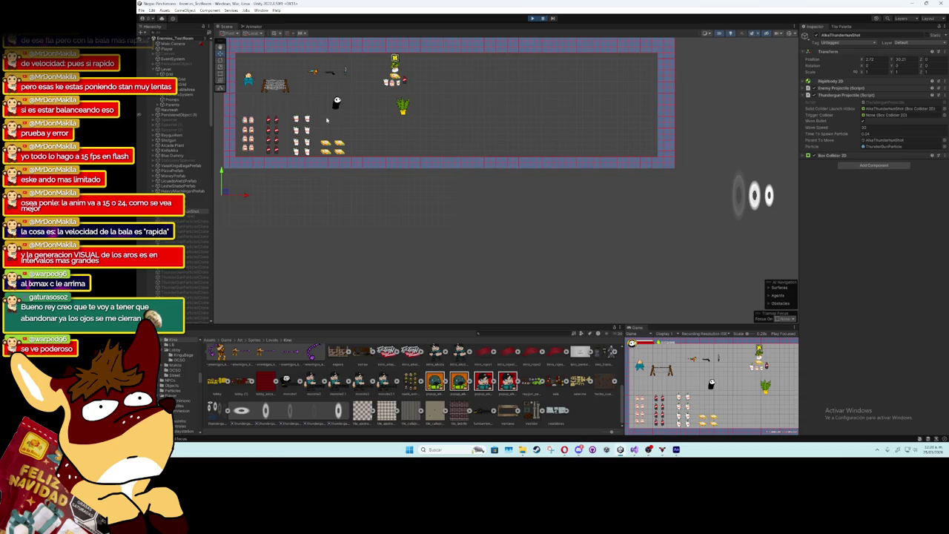
left_click(544, 19)
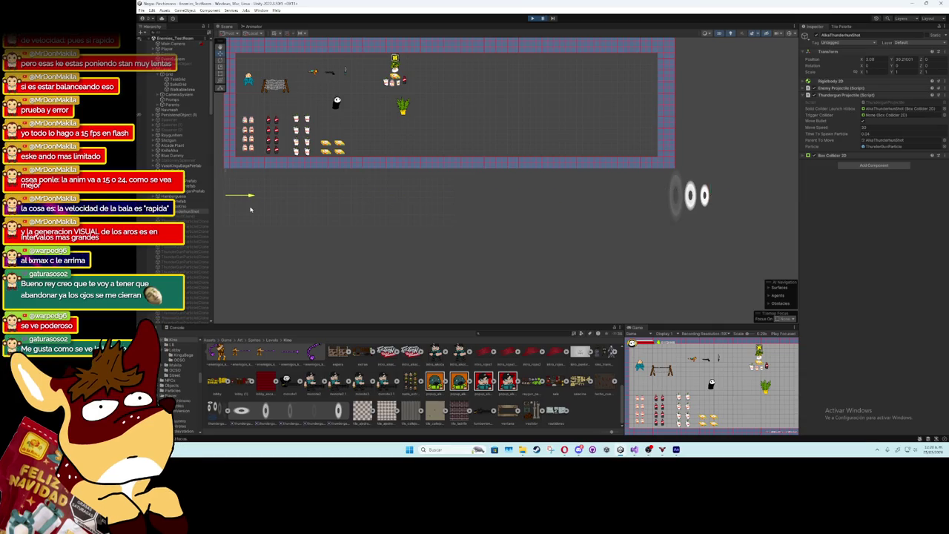
- Reposition the paused shot up into the room and frame its trailing rings
scroll(282, 212, "up", 5)
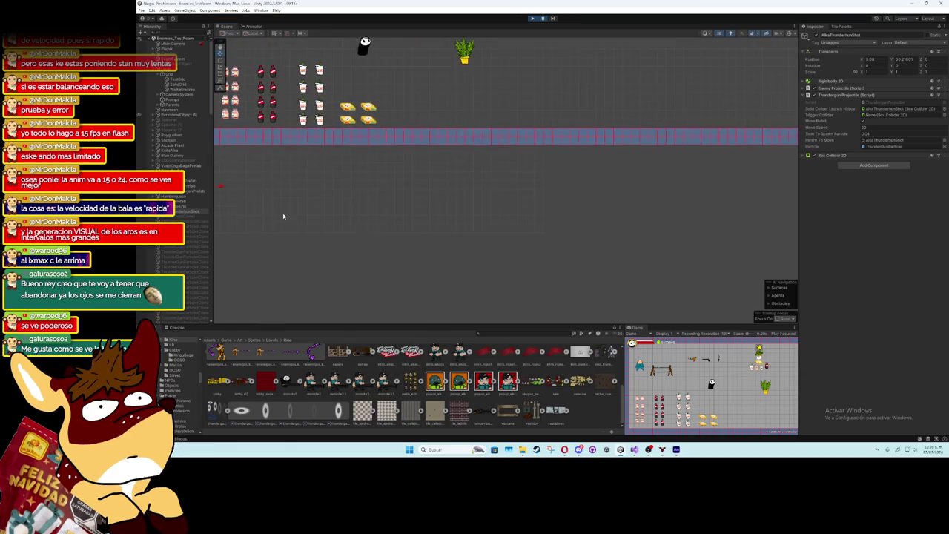
mouse_move(282, 214)
left_mouse_down()
mouse_move(292, 186)
mouse_move(363, 292)
left_mouse_up()
left_click_drag(253, 280, 430, 157)
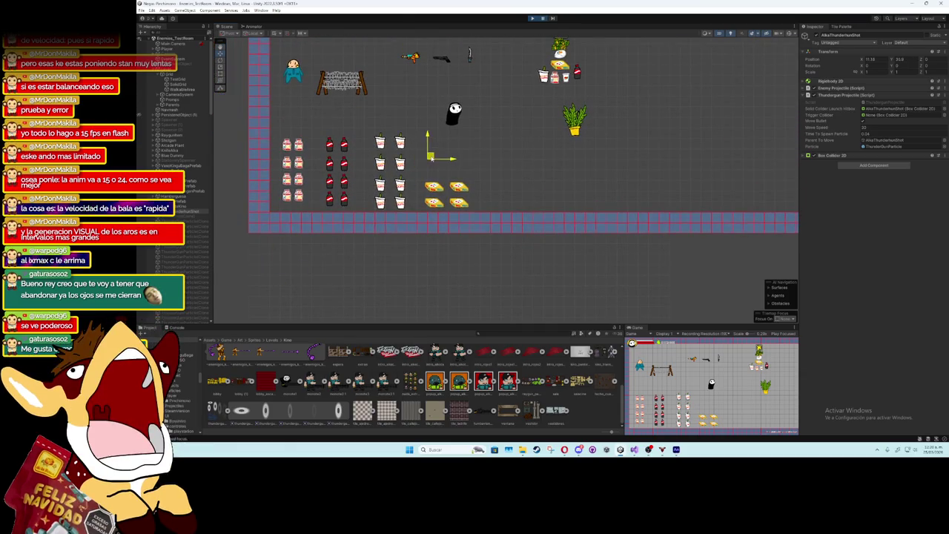
scroll(535, 66, "up", 5)
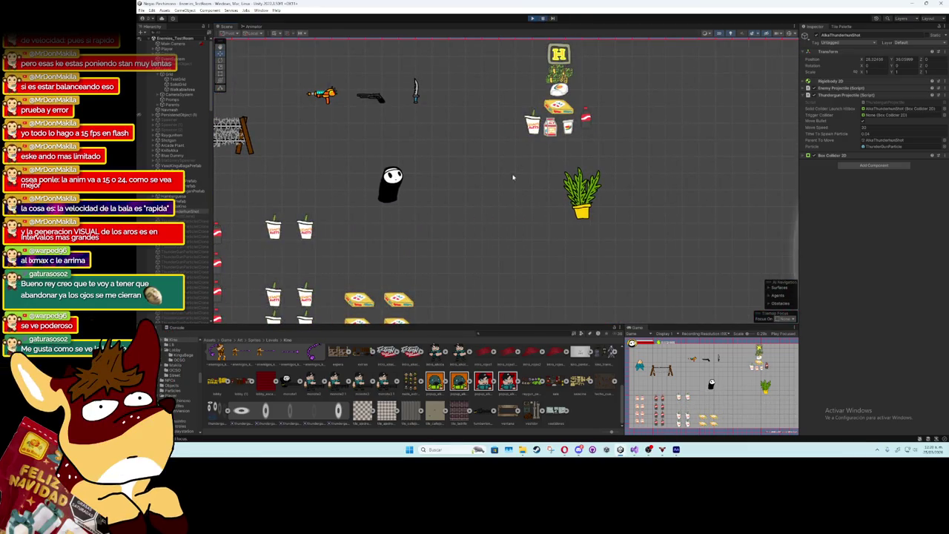
scroll(511, 181, "down", 2)
left_click_drag(649, 222, 541, 222)
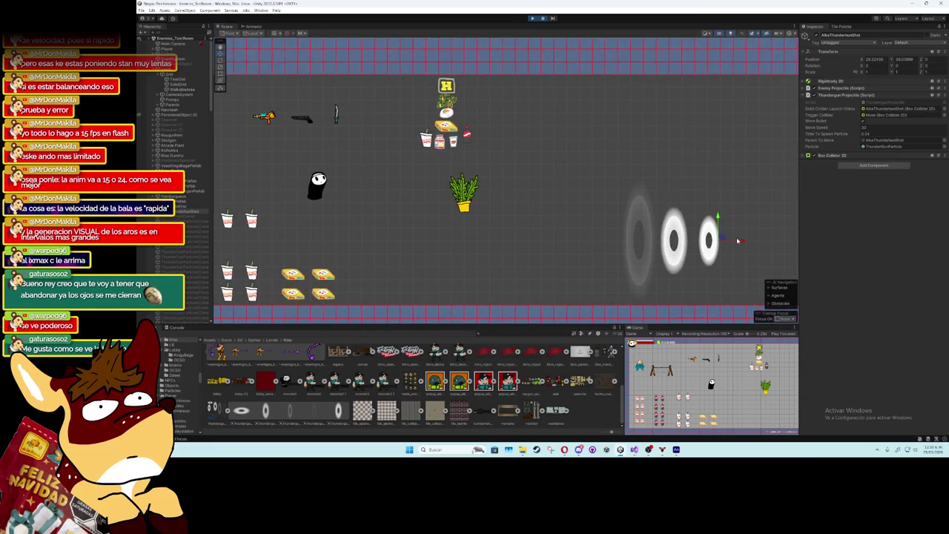